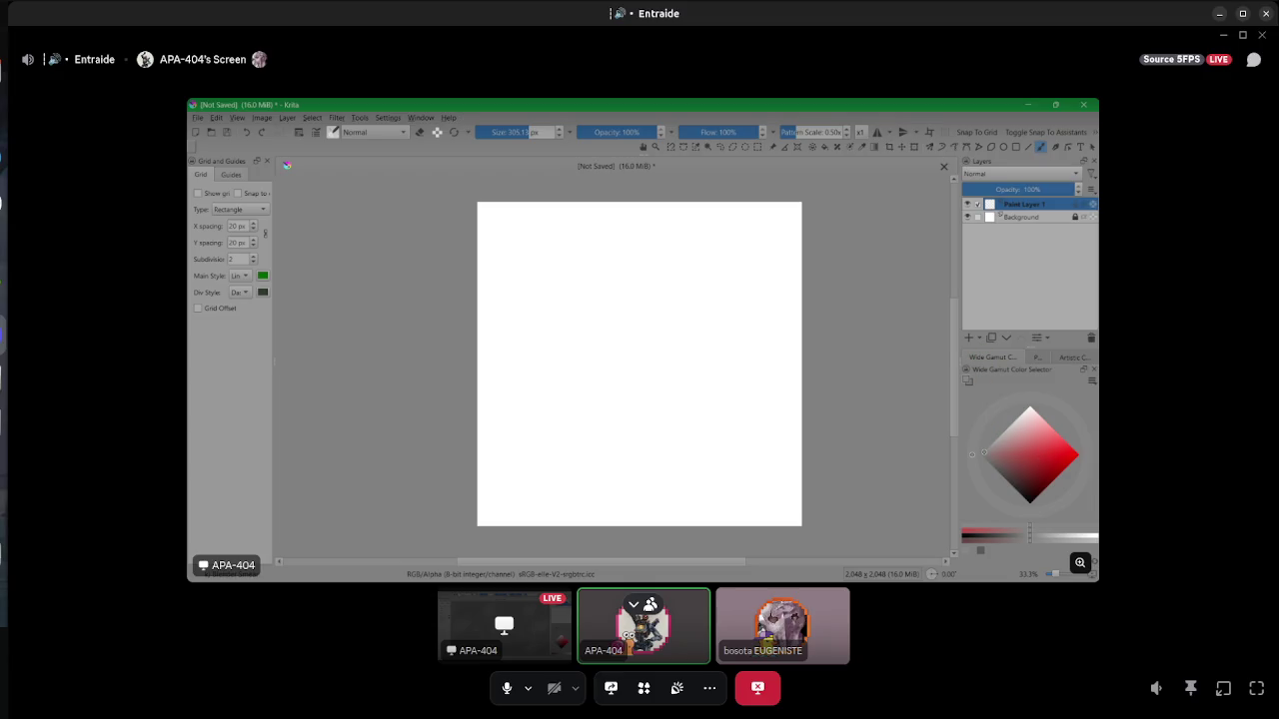
- Bring Krita's empty welcome screen forward and look through the Dockers list without choosing
key(super)
click(896, 480)
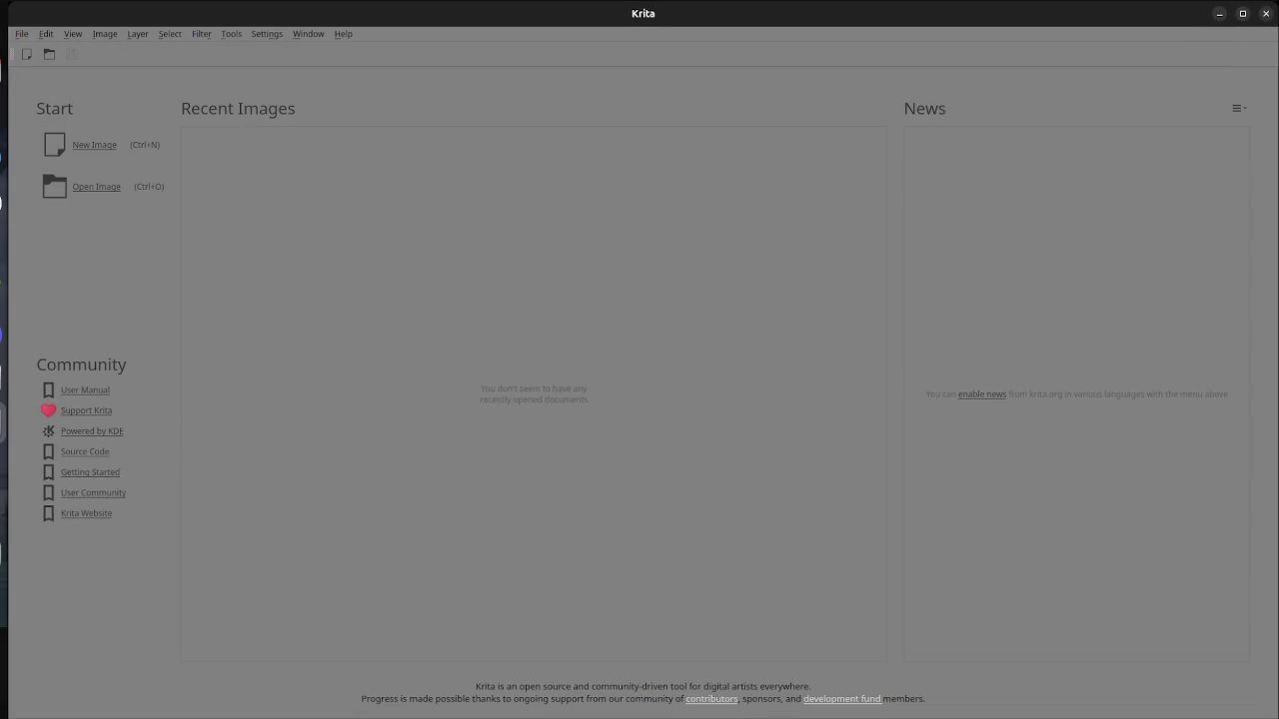
click(267, 34)
mouse_move(299, 156)
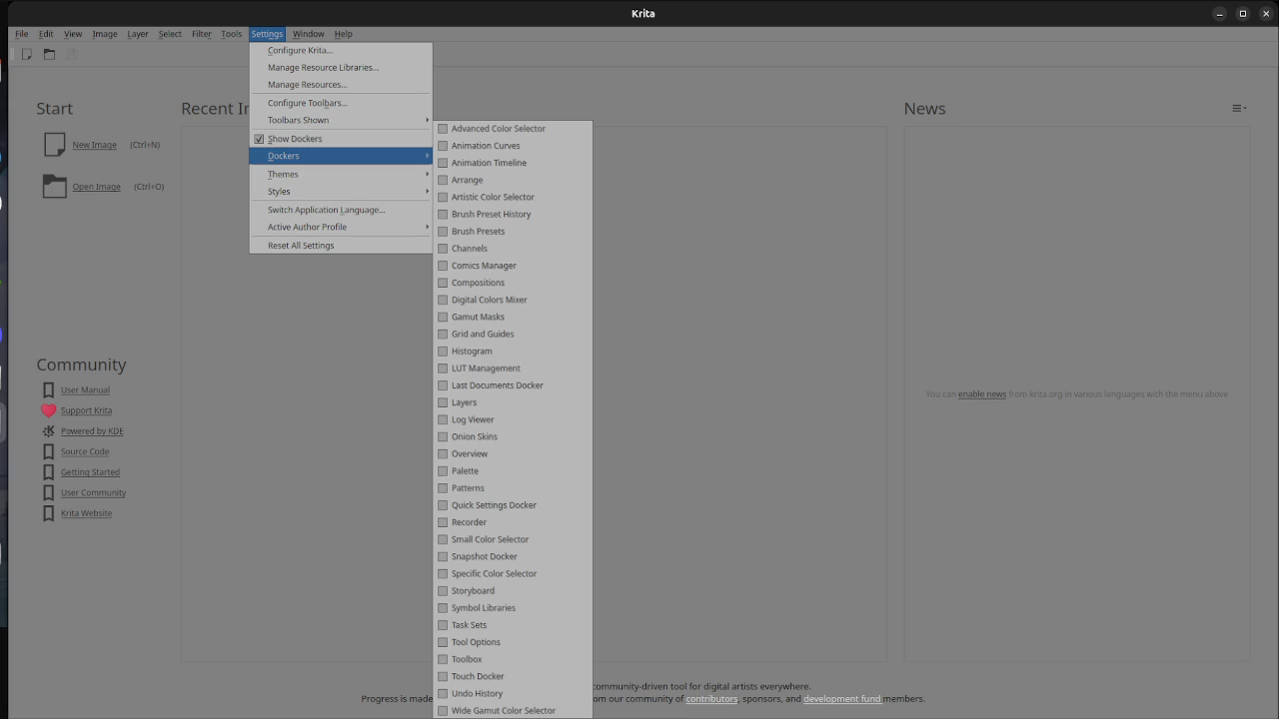
key(Escape)
key(Escape)
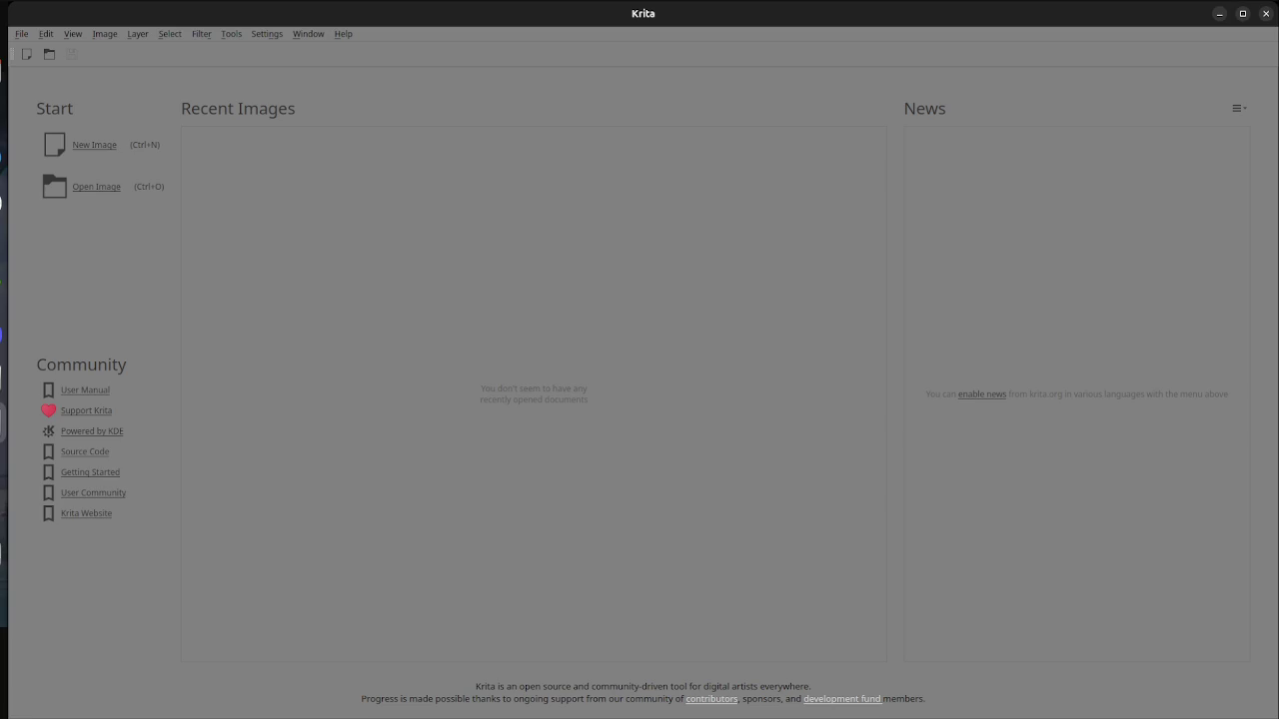
key(alt+s)
key(Up)
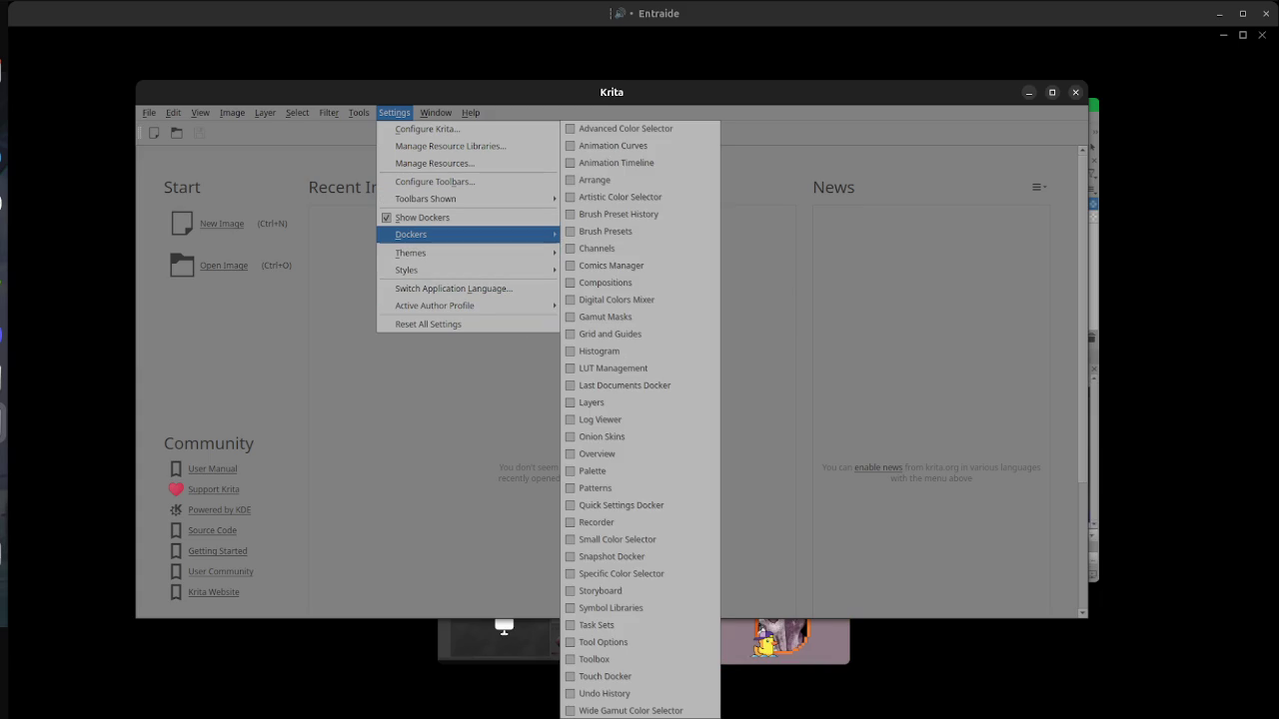
- Create a new blank 2480 × 3508 px portrait canvas
key(Escape)
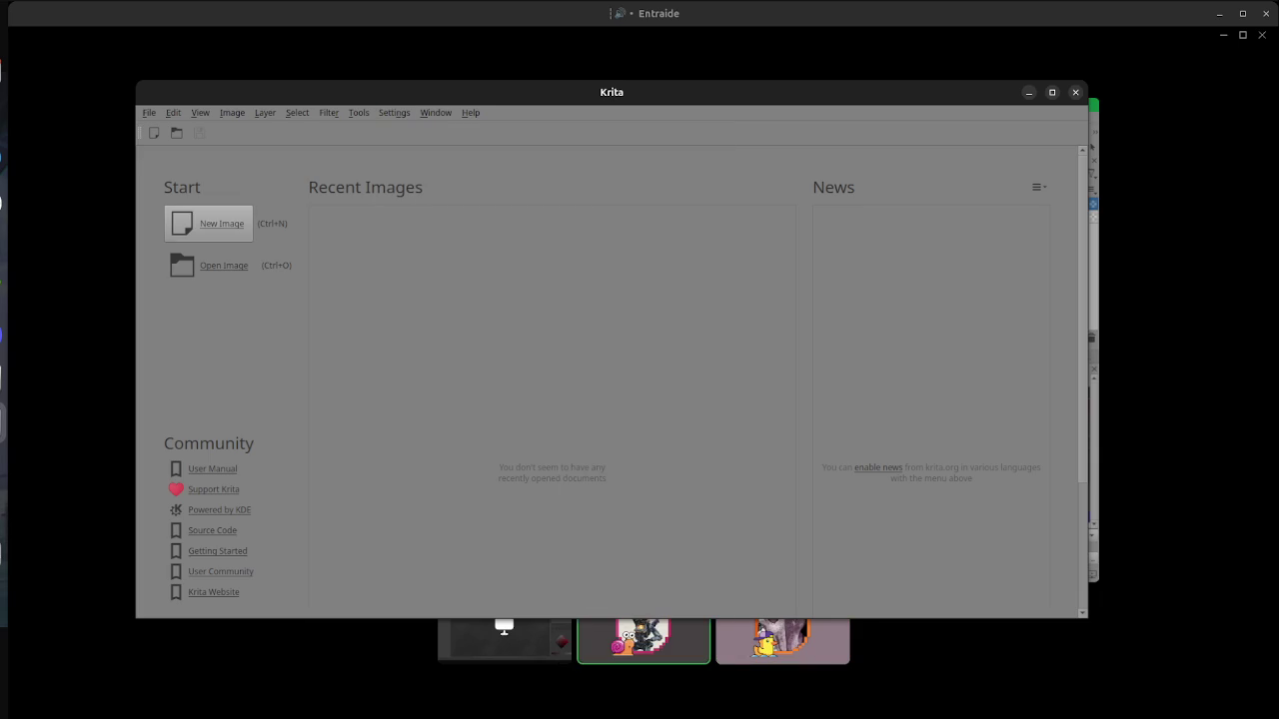
key(ctrl+n)
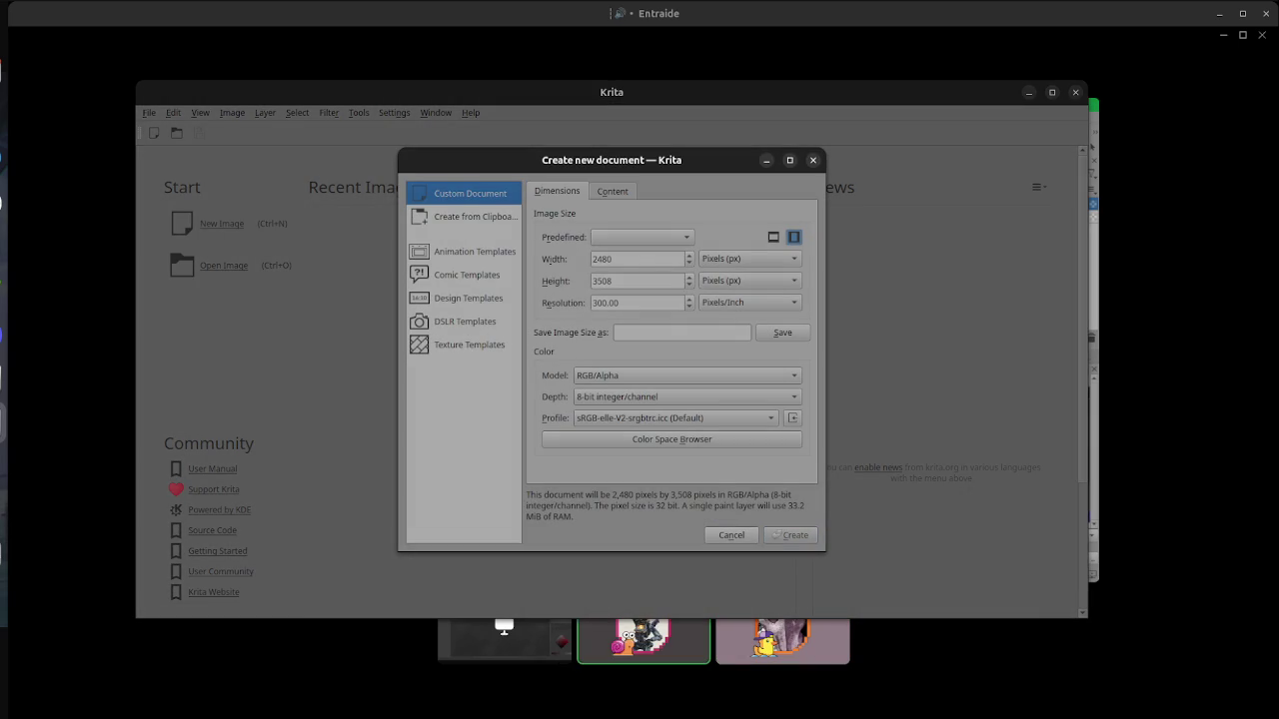
key(Return)
- Add the Wide Gamut Color Selector docker from Settings > Dockers
key(alt+n)
key(Right)
key(Left)
key(Down)
key(Down)
key(Down)
key(Down)
key(Right)
key(Down)
key(Down)
key(Down)
key(Down)
key(Return)
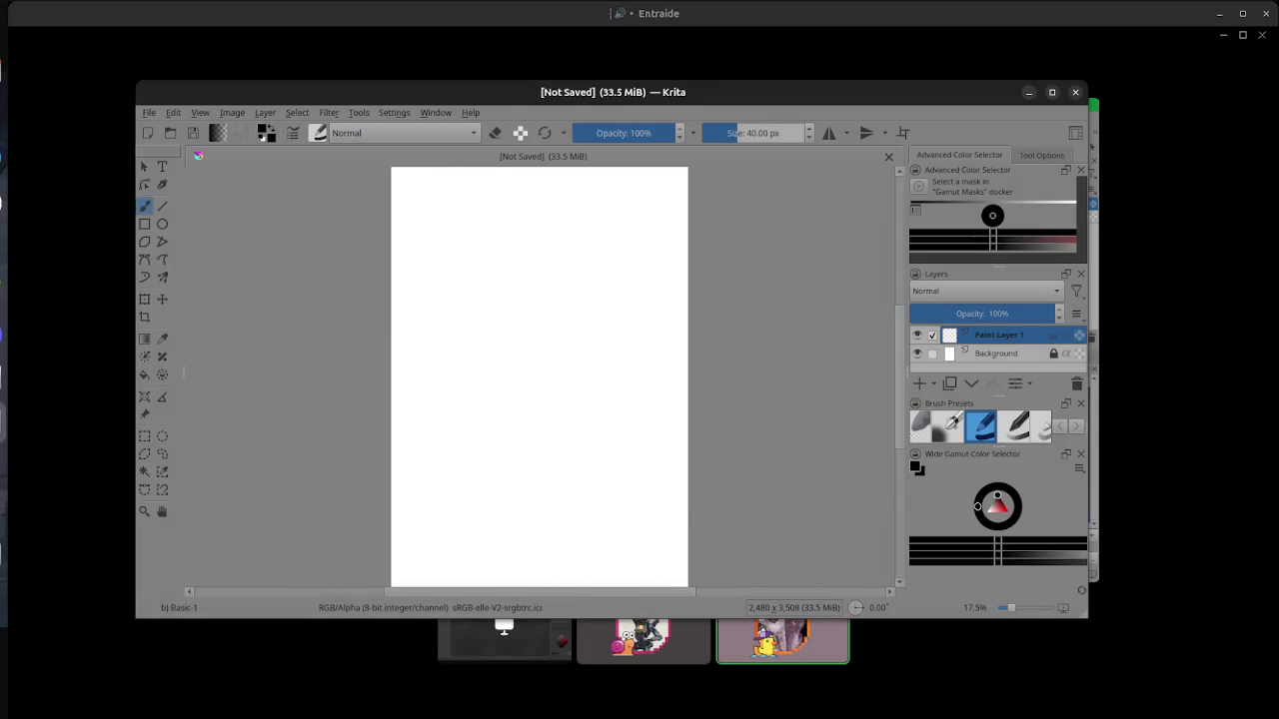
key(super)
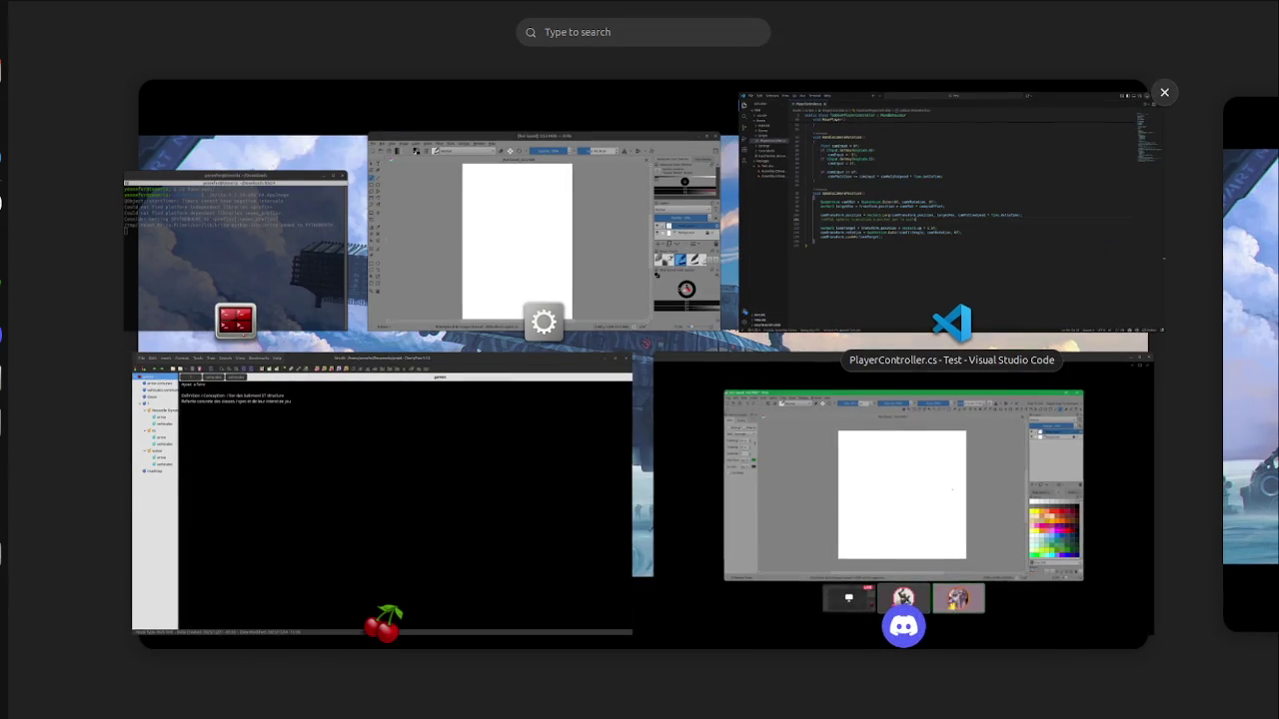
- Return to the Discord Entraide call window from the window overview
click(925, 590)
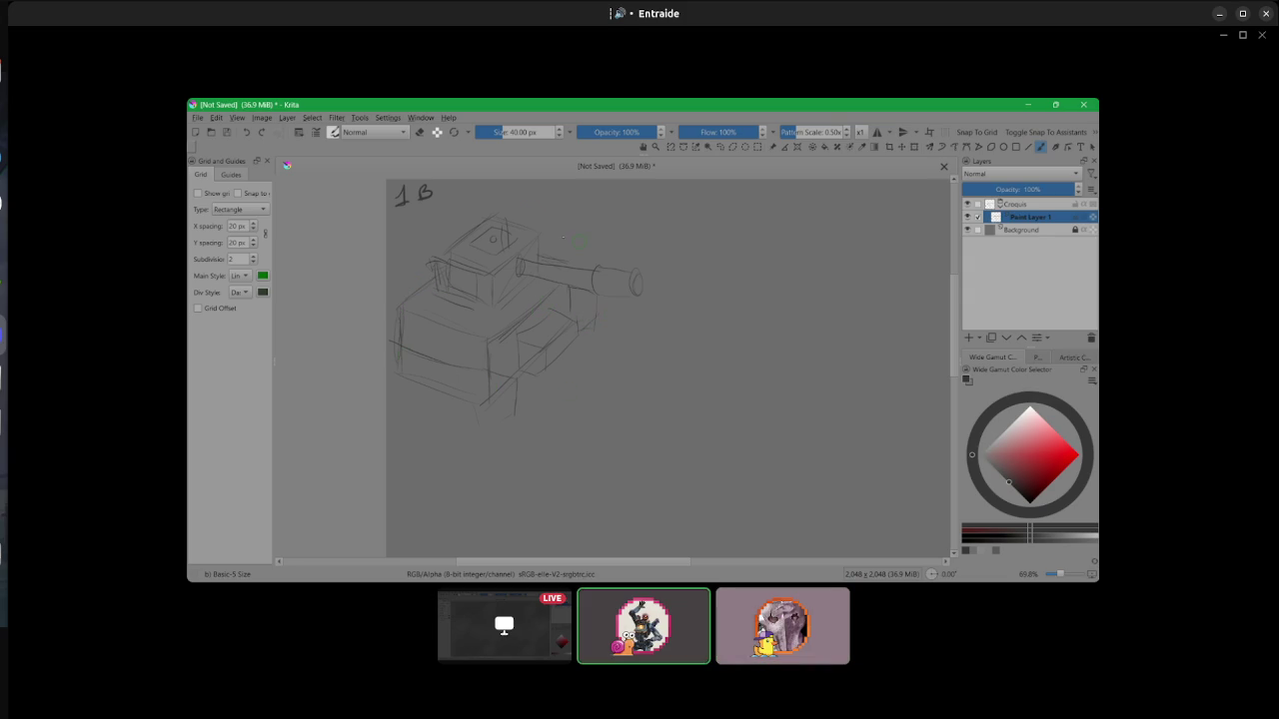
- Write the 2V label and add Paint Layer 2, trying its position in the stack
drag(514, 189, 526, 202)
key(Insert)
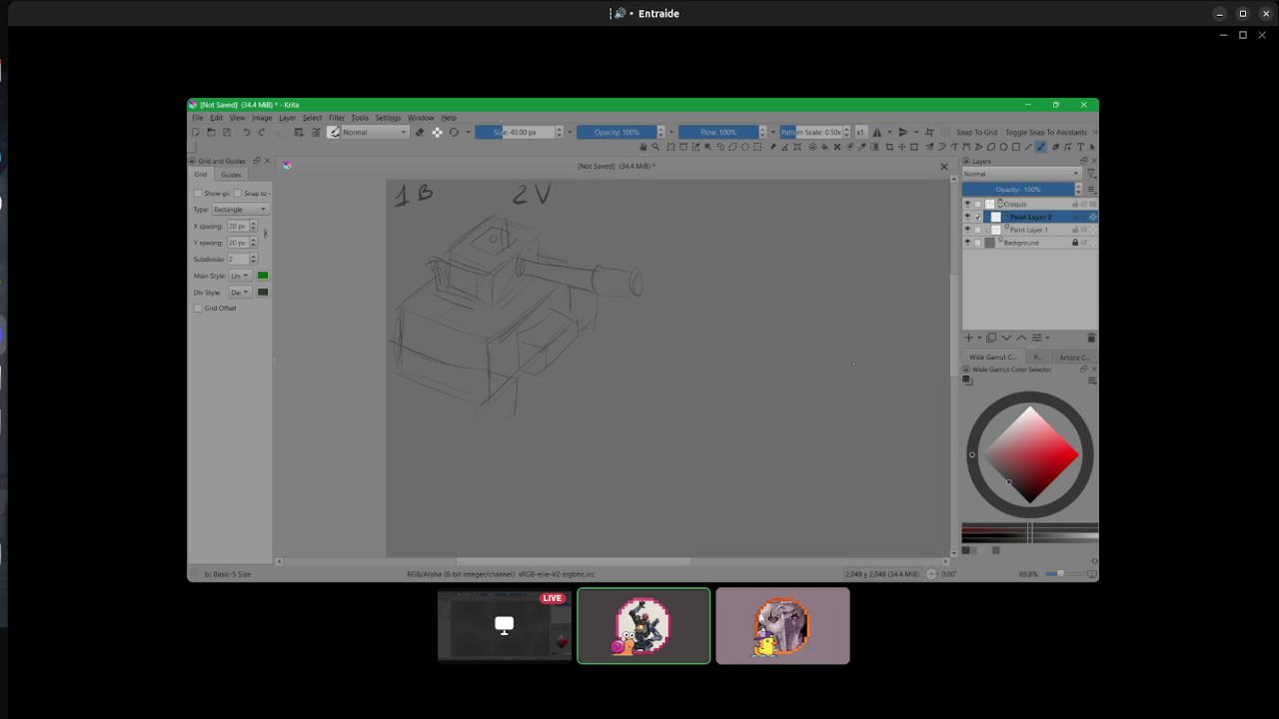
drag(1033, 217, 1039, 244)
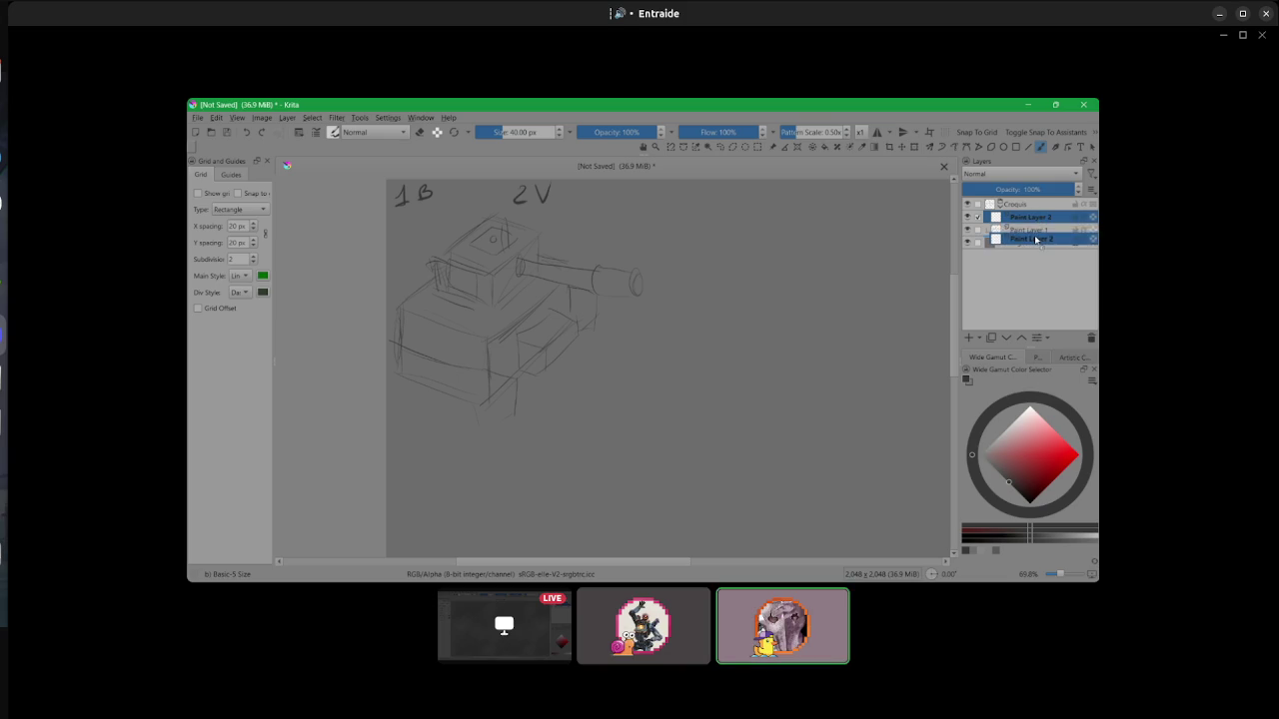
drag(1025, 231, 1029, 218)
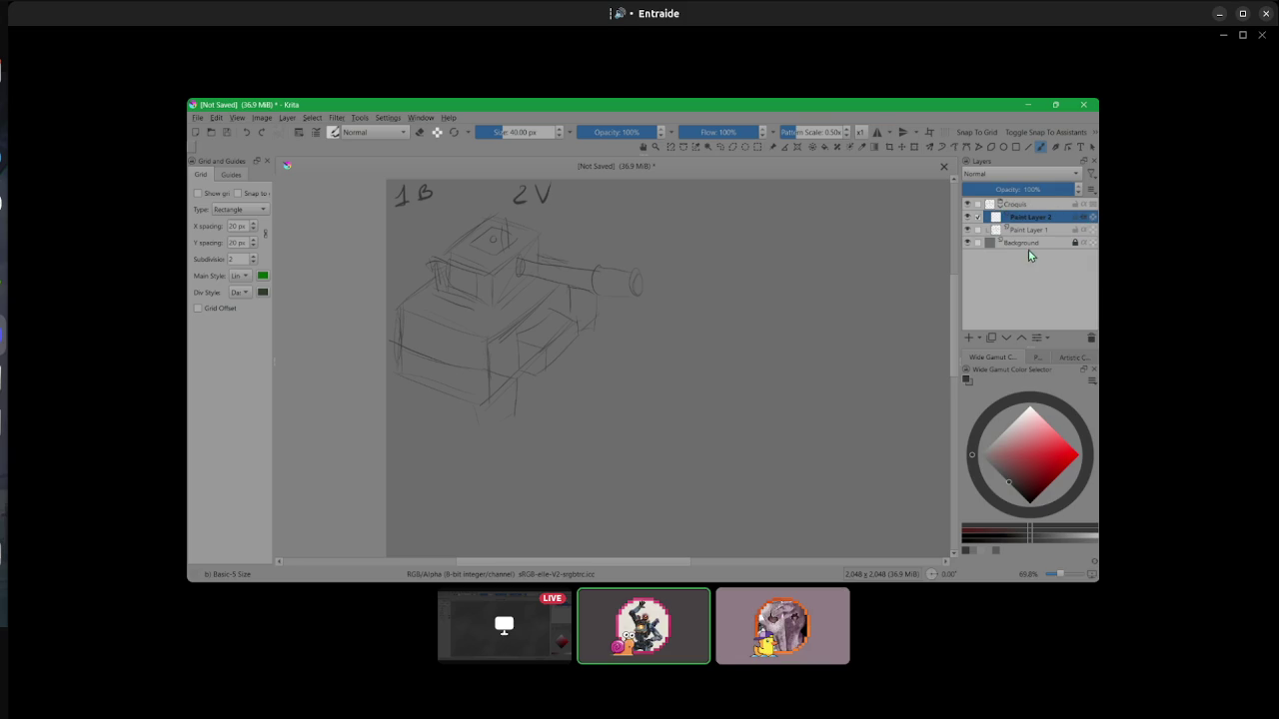
- Paint test near-white highlights on the turret and hull, then remove them
click(1017, 418)
mouse_move(485, 280)
mouse_down()
mouse_move(526, 248)
mouse_move(473, 230)
mouse_up()
drag(428, 266, 442, 258)
drag(502, 342, 525, 312)
drag(516, 371, 524, 364)
drag(522, 374, 560, 337)
key(Delete)
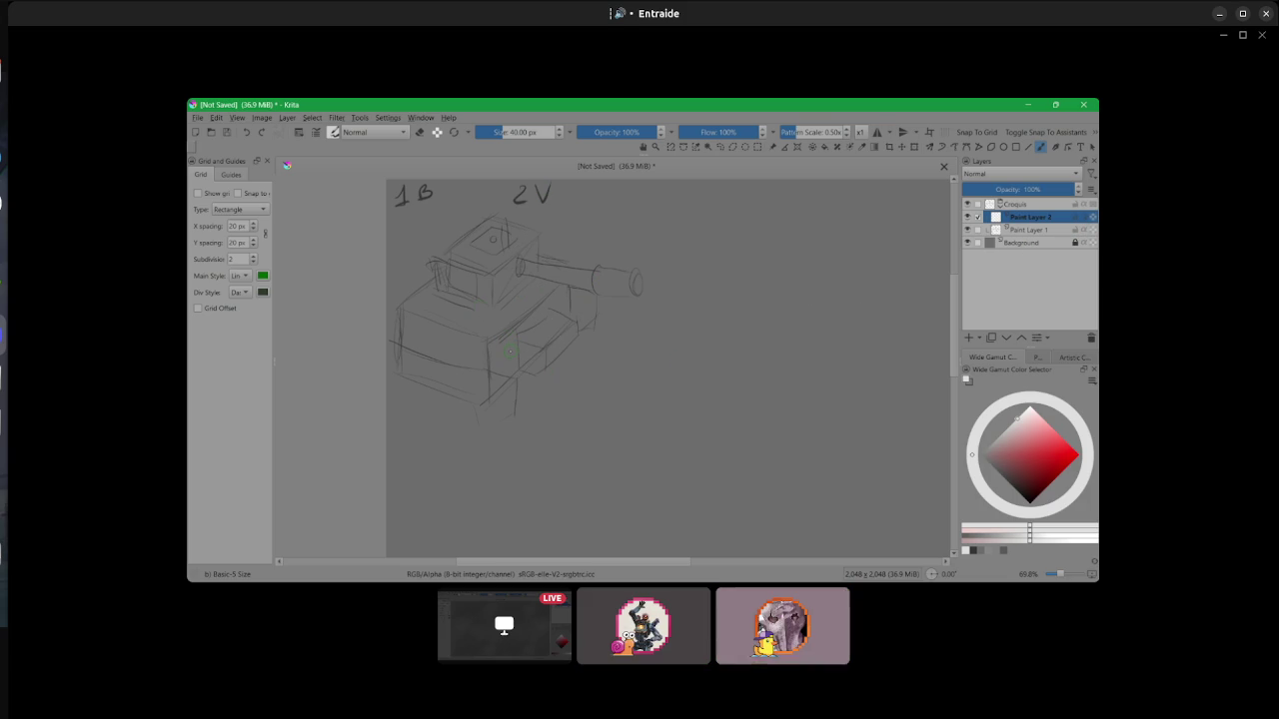
- Move Paint Layer 2 below Paint Layer 1
mouse_move(1032, 217)
mouse_down()
mouse_move(1027, 239)
mouse_move(989, 217)
mouse_up()
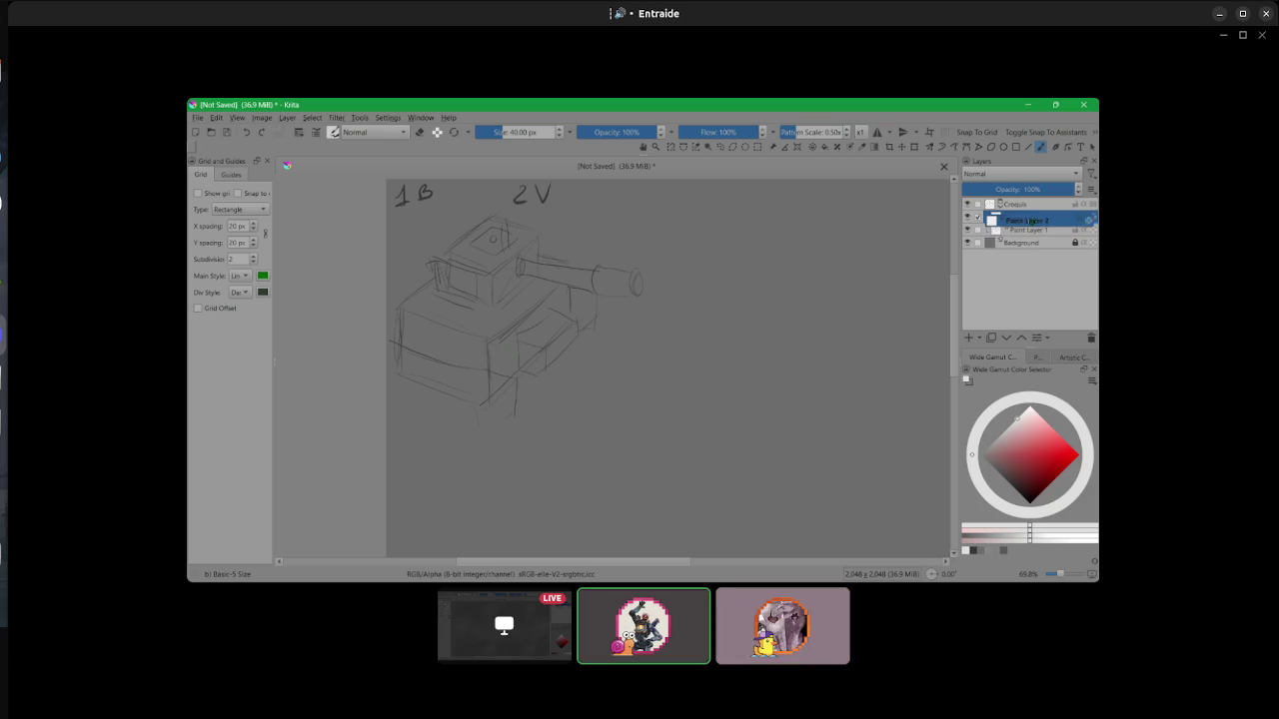
key(ctrl+Page_Down)
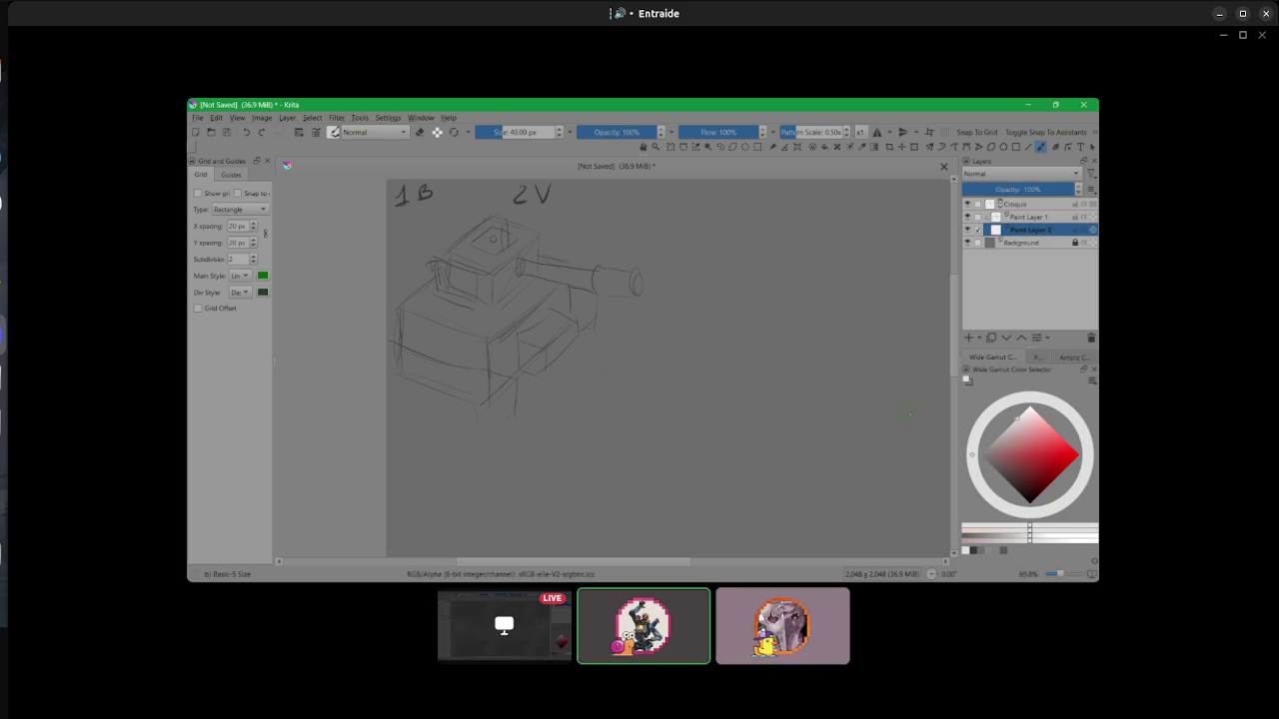
drag(989, 450, 981, 474)
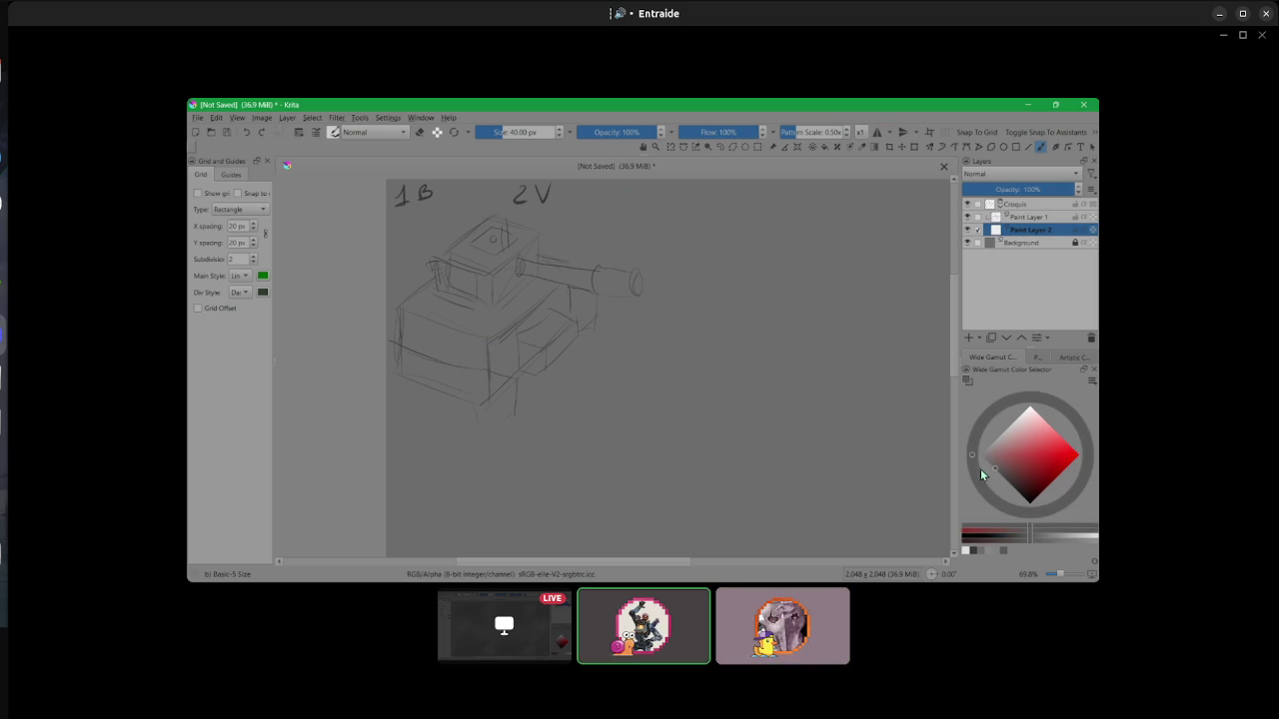
- Shade the turret, hull sides and lower edge in dark grey, then add Paint Layer 3
mouse_move(464, 310)
mouse_down()
mouse_move(462, 288)
mouse_move(415, 359)
mouse_move(485, 393)
mouse_move(419, 413)
mouse_up()
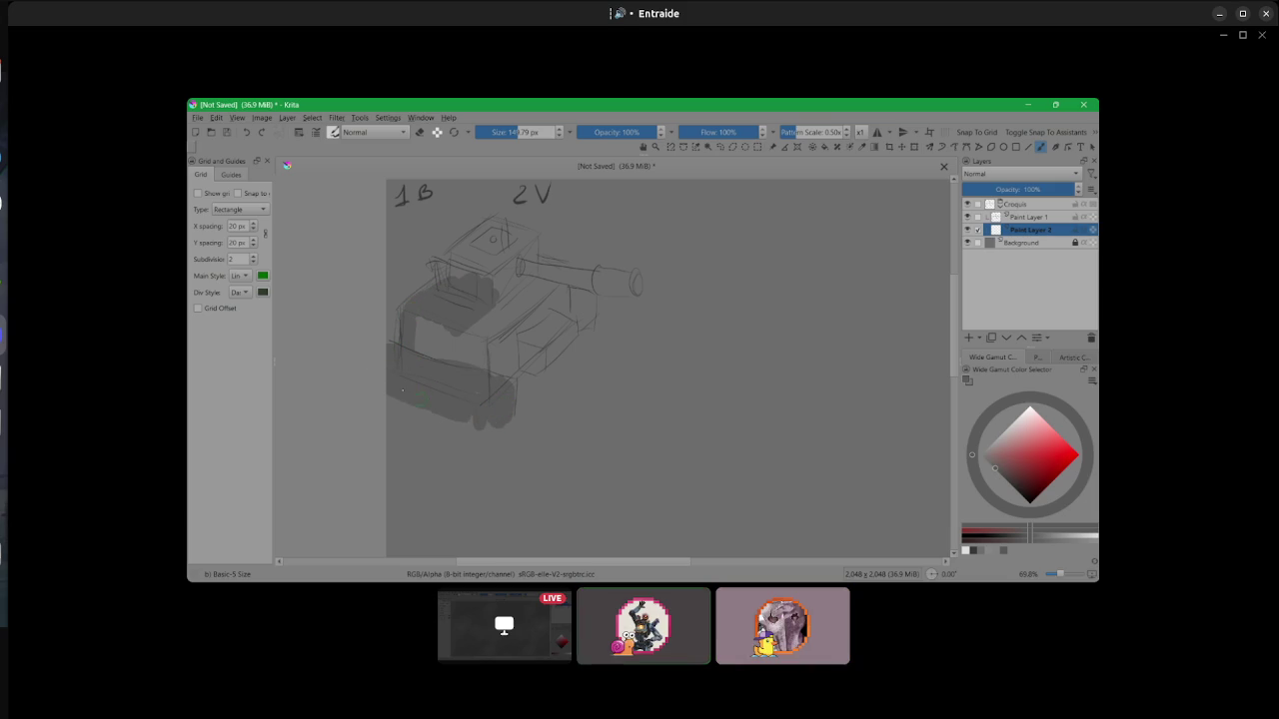
mouse_move(417, 348)
mouse_down()
mouse_move(414, 325)
mouse_move(451, 345)
mouse_move(524, 345)
mouse_move(496, 275)
mouse_move(450, 252)
mouse_move(466, 232)
mouse_move(524, 238)
mouse_move(555, 283)
mouse_move(544, 269)
mouse_up()
drag(548, 286, 544, 294)
mouse_move(550, 337)
mouse_down()
mouse_move(524, 376)
mouse_move(569, 331)
mouse_move(559, 287)
mouse_move(585, 308)
mouse_move(561, 278)
mouse_move(601, 278)
mouse_move(611, 292)
mouse_move(637, 279)
mouse_up()
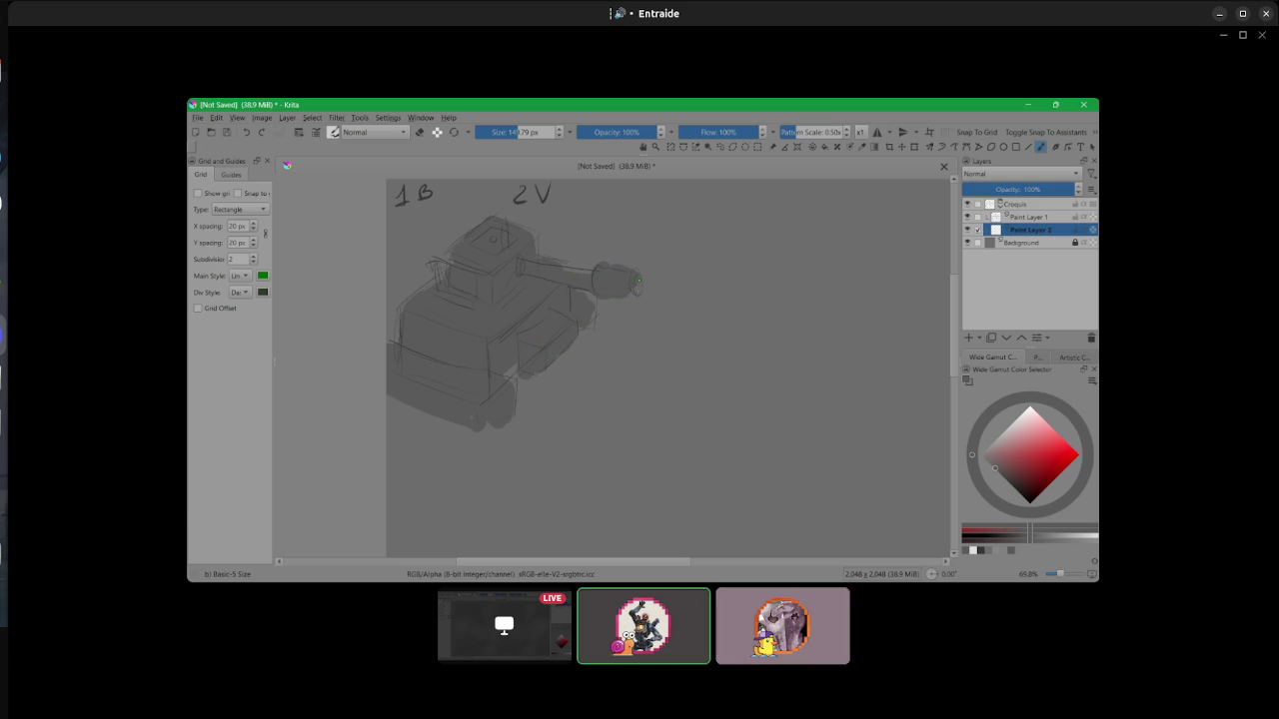
drag(534, 233, 538, 256)
drag(460, 243, 445, 280)
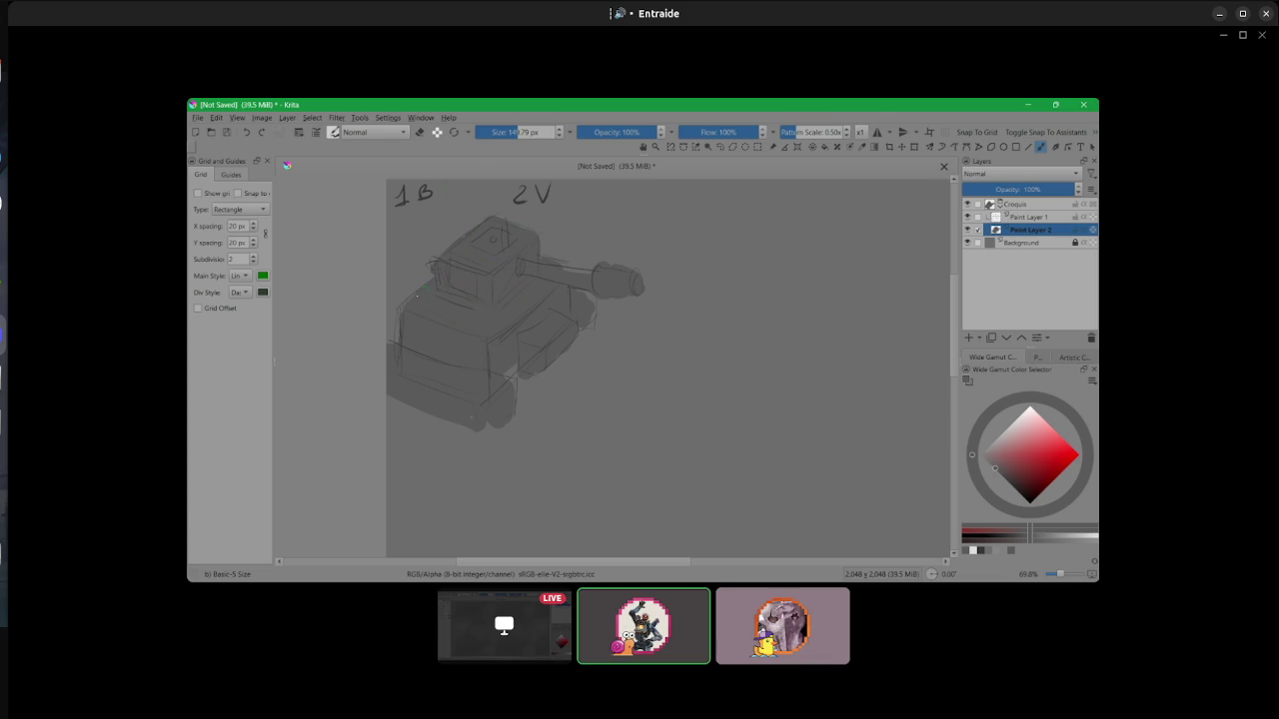
drag(506, 365, 516, 378)
drag(496, 424, 477, 438)
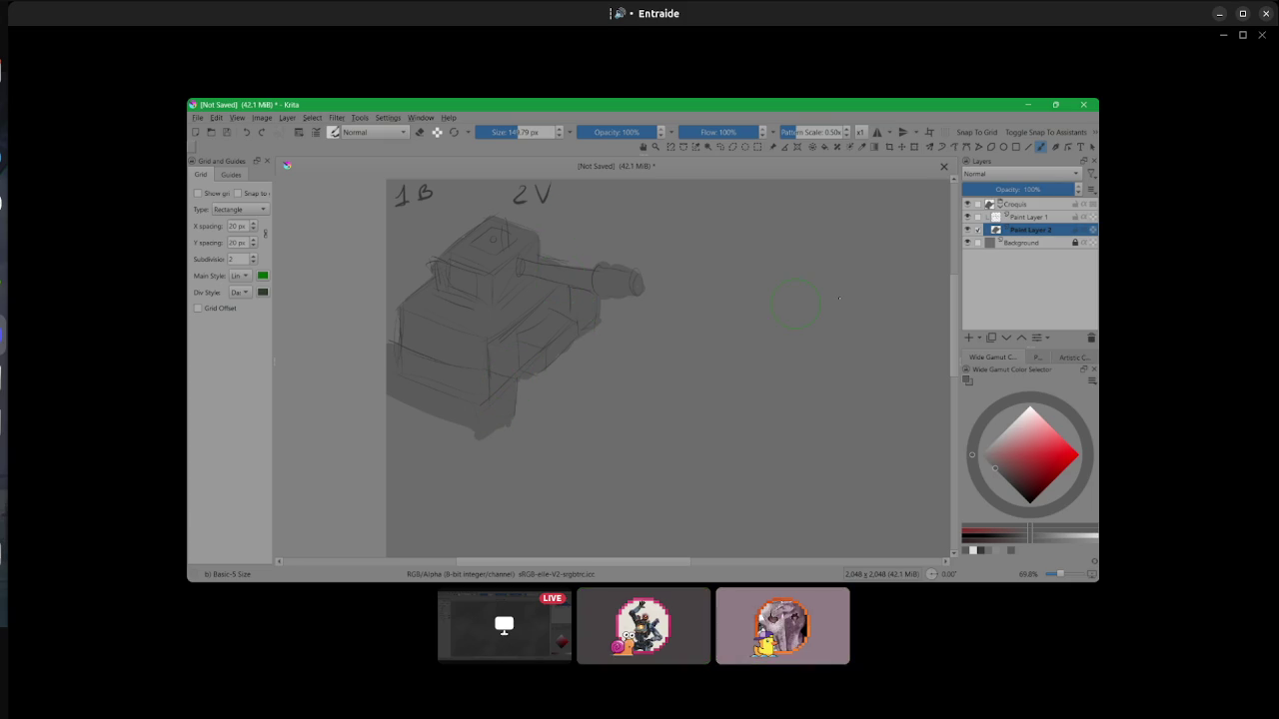
key(Insert)
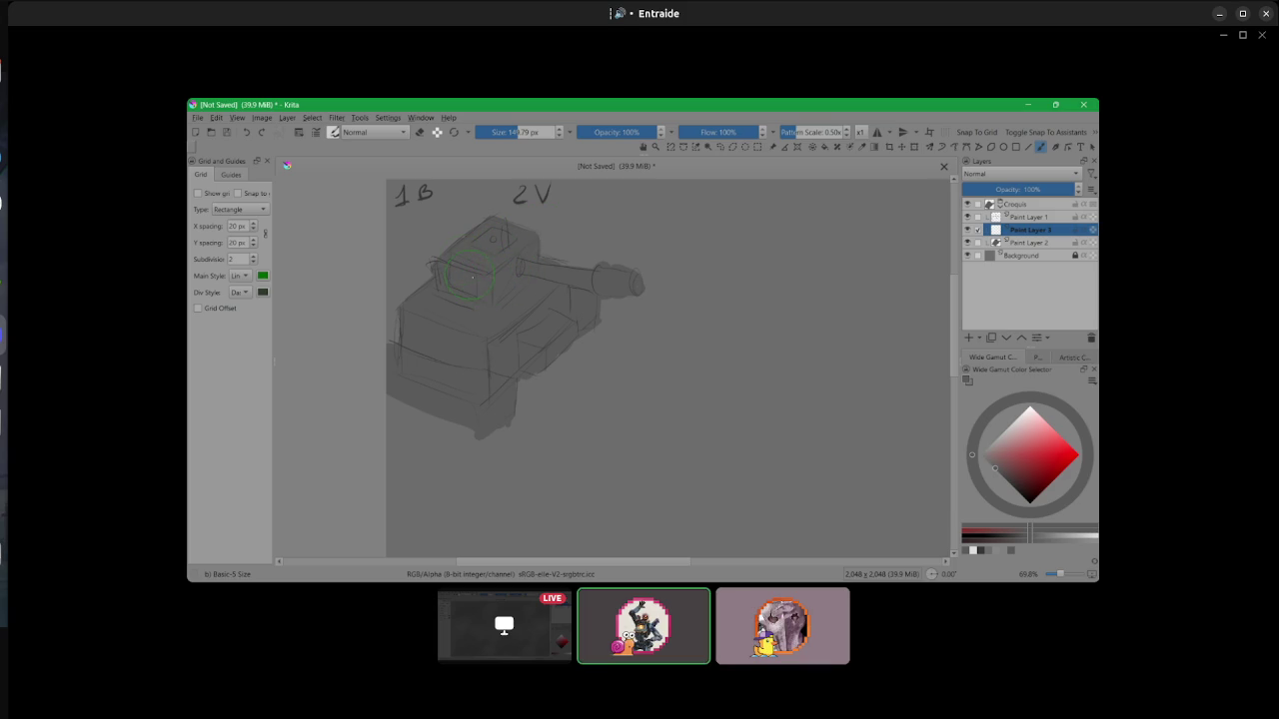
- Paint light highlights on the turret top, hull faces and along the barrel
click(997, 440)
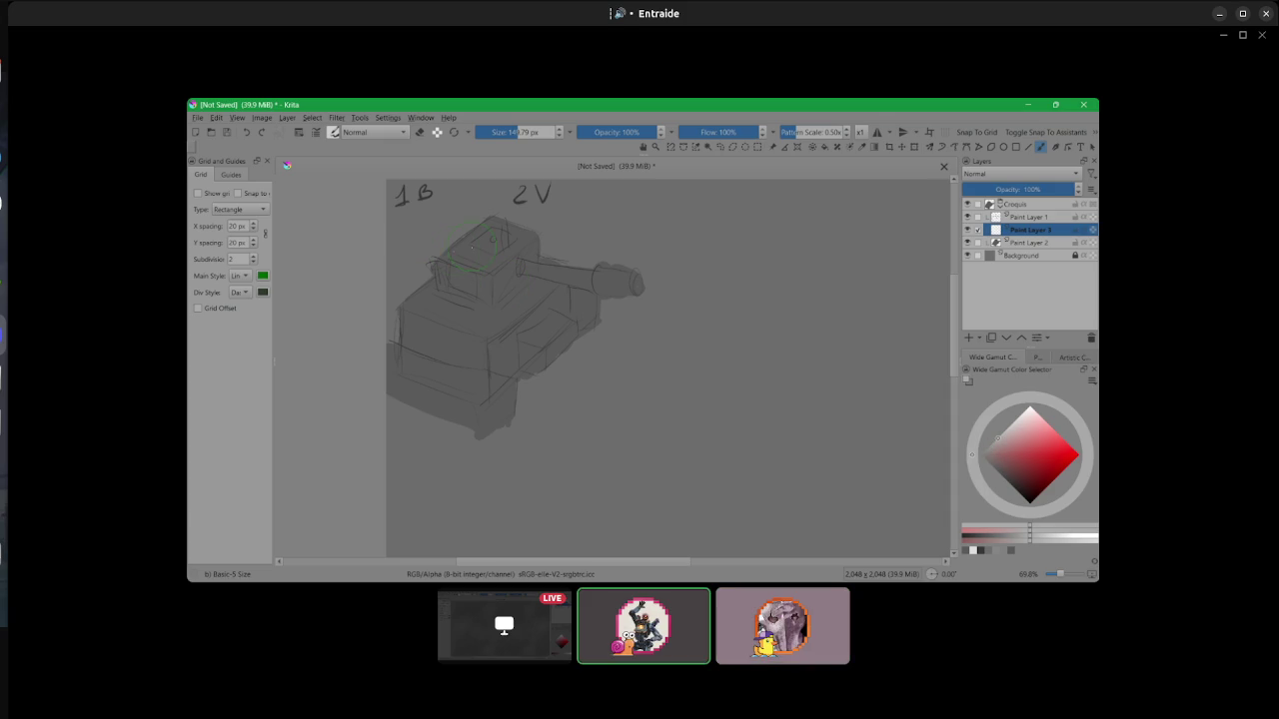
mouse_move(454, 252)
mouse_down()
mouse_move(490, 226)
mouse_move(496, 268)
mouse_move(533, 241)
mouse_move(494, 224)
mouse_up()
mouse_move(419, 306)
mouse_down()
mouse_move(477, 325)
mouse_move(541, 290)
mouse_up()
drag(389, 355, 455, 388)
drag(557, 325, 536, 337)
drag(500, 265, 630, 278)
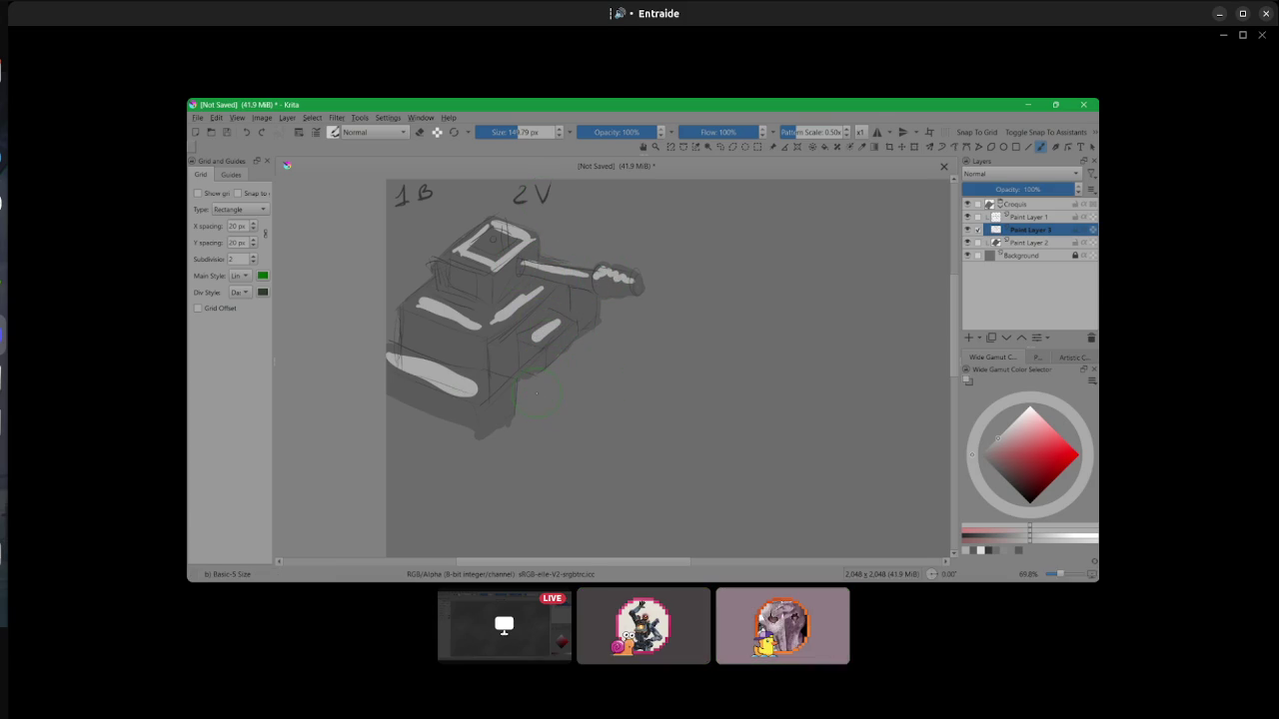
- Smooth the panels and round the barrel with the Blender Basic brush, then select Paint Layer 1
right_click(511, 322)
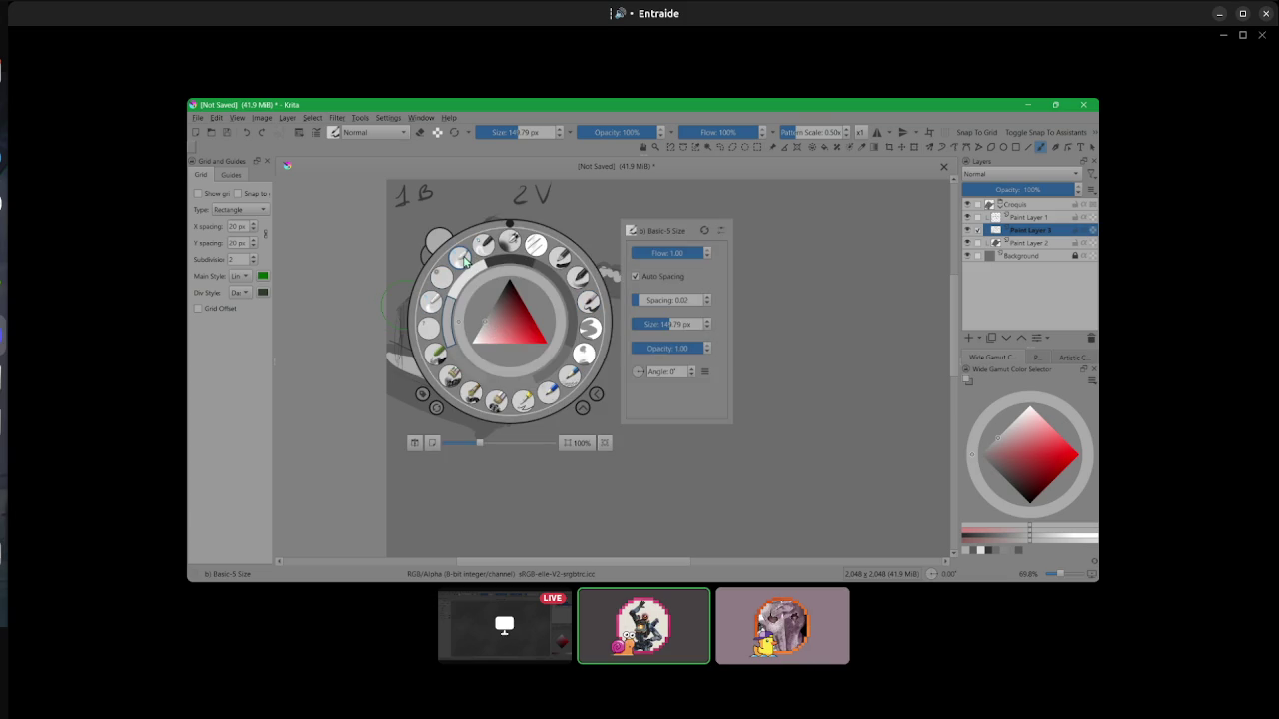
click(439, 304)
mouse_move(449, 318)
mouse_down()
mouse_move(425, 300)
mouse_move(495, 239)
mouse_up()
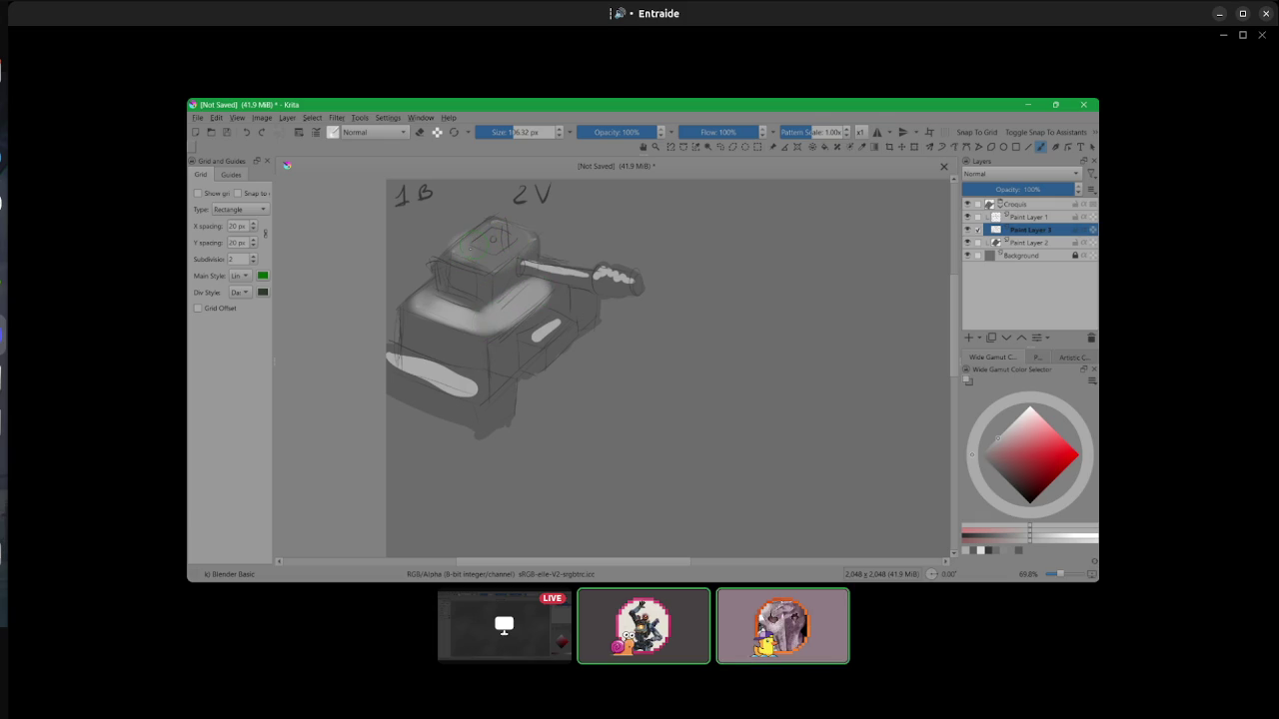
mouse_move(426, 365)
mouse_down()
mouse_move(400, 355)
mouse_move(484, 385)
mouse_up()
drag(558, 271, 626, 281)
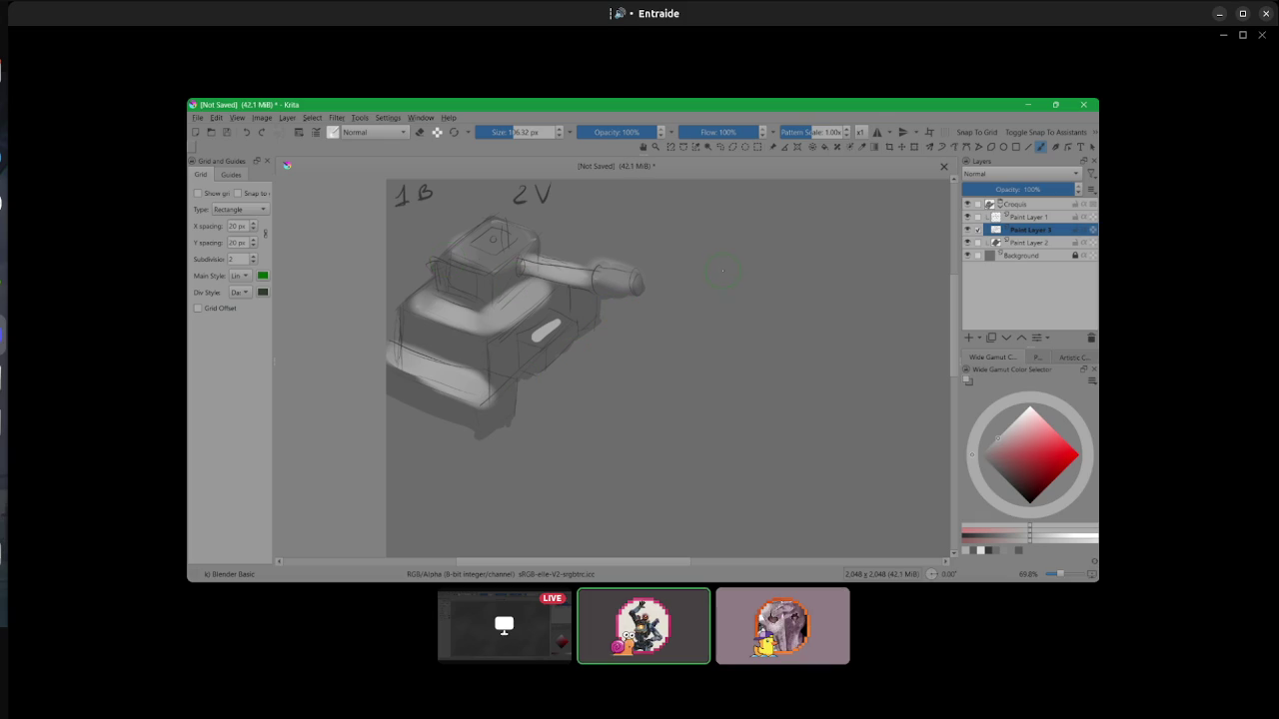
key(Page_Up)
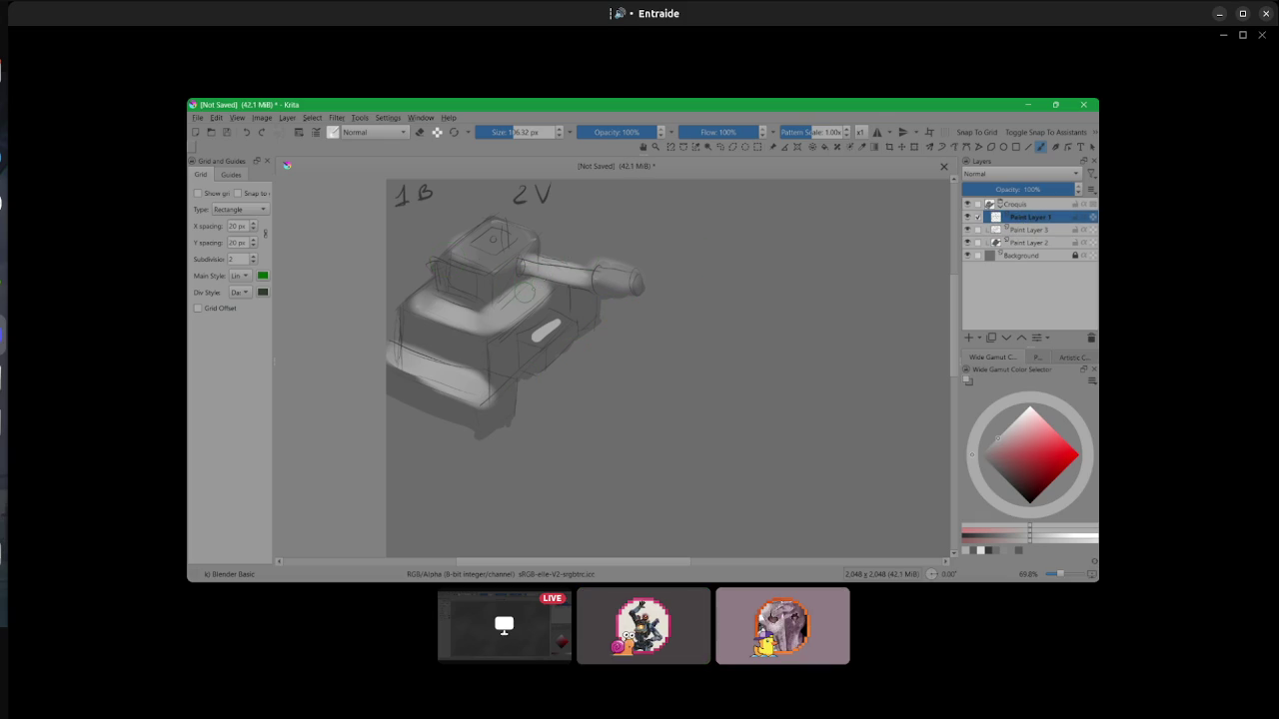
click(1027, 243)
click(1024, 220)
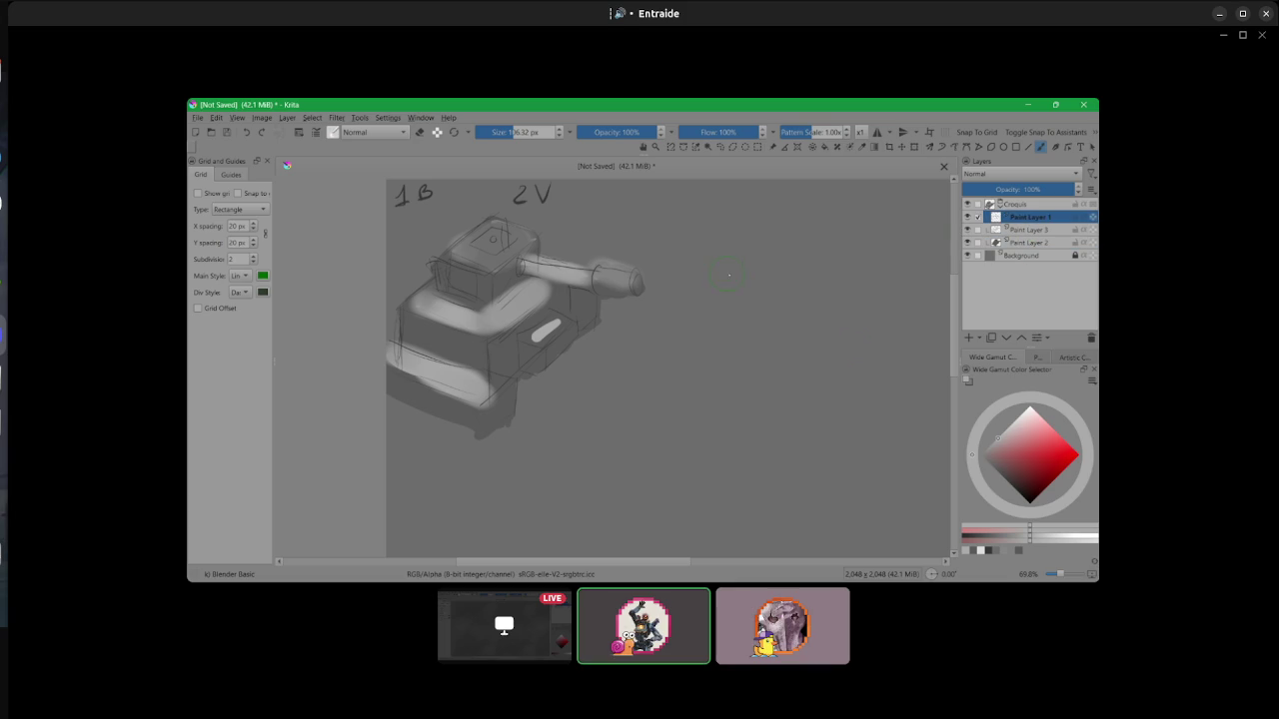
click(1000, 474)
mouse_move(678, 208)
mouse_down()
mouse_move(637, 243)
mouse_move(740, 202)
mouse_move(659, 251)
mouse_move(722, 238)
mouse_up()
key(slash)
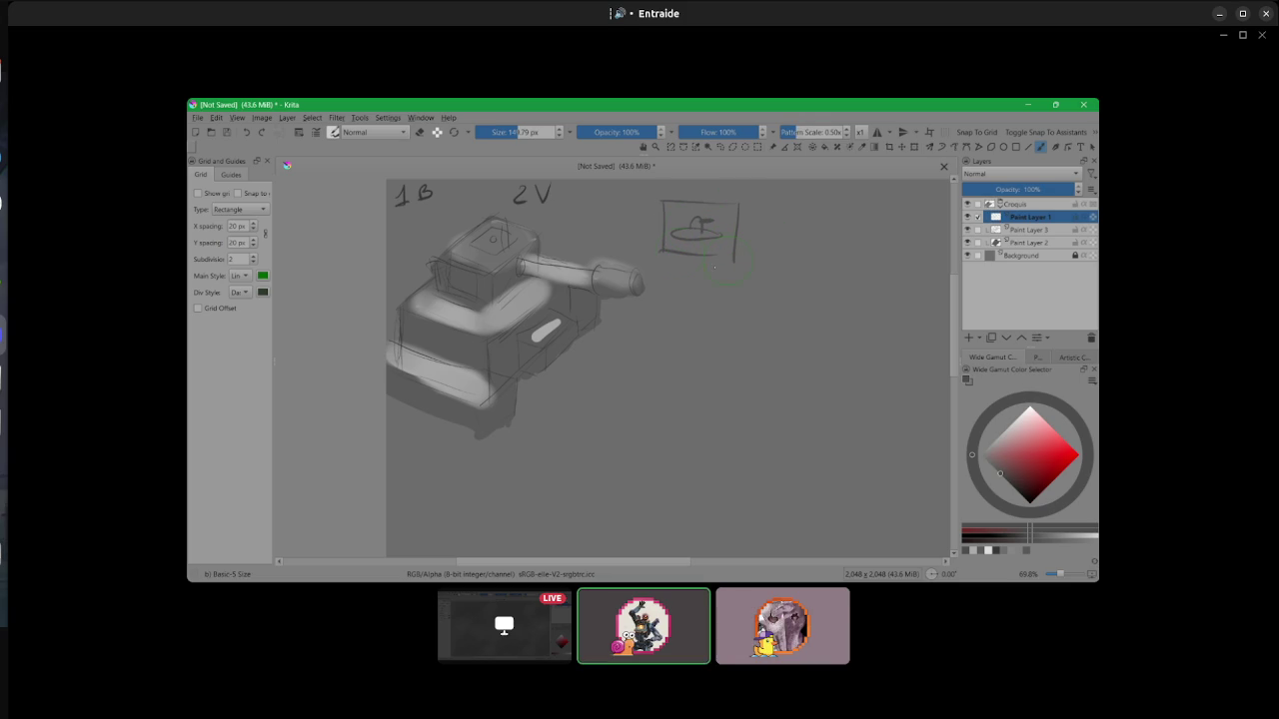
mouse_move(688, 307)
mouse_down()
mouse_move(719, 290)
mouse_move(700, 309)
mouse_move(704, 296)
mouse_up()
key(ctrl+z)
key(ctrl+z)
key(ctrl+z)
key(ctrl+z)
key(ctrl+z)
key(ctrl+z)
key(ctrl+z)
key(ctrl+z)
key(ctrl+z)
key(ctrl+z)
key(ctrl+z)
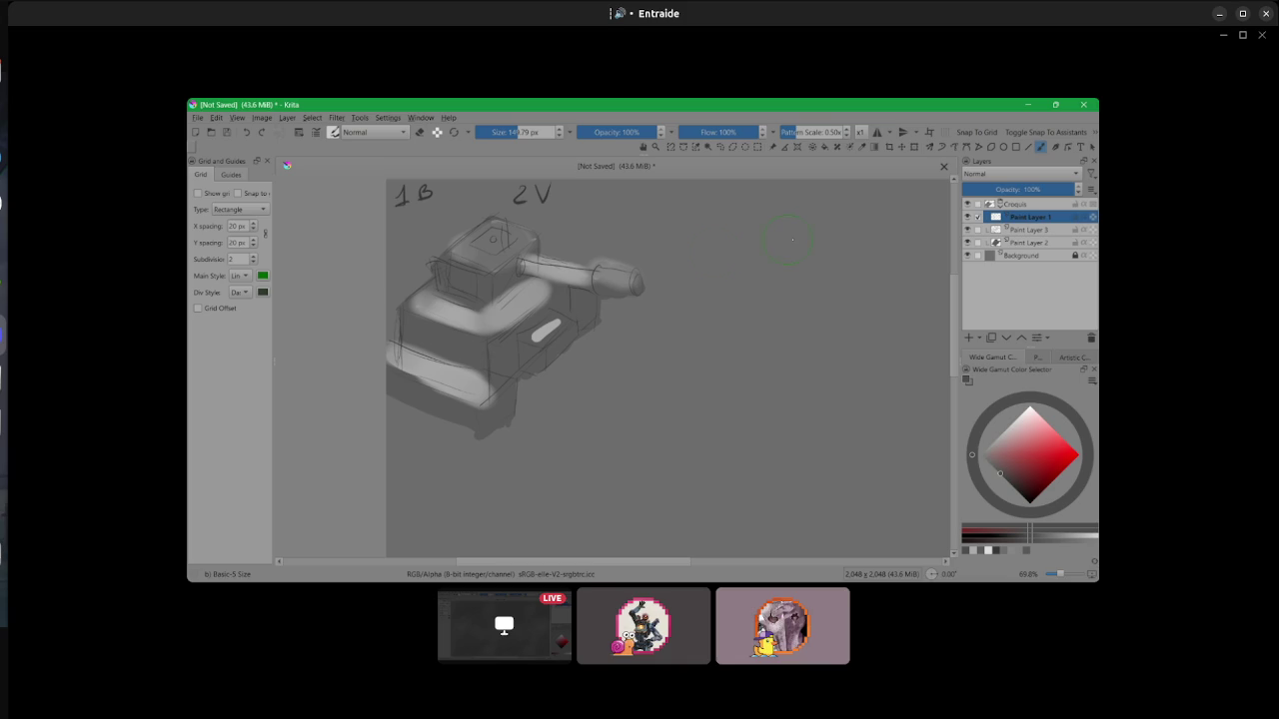
- Sketch a small line cube right of the tank, panning the view to recentre it
mouse_move(749, 232)
mouse_down()
mouse_move(707, 259)
mouse_move(780, 247)
mouse_move(743, 303)
mouse_up()
mouse_move(743, 308)
mouse_down()
mouse_move(785, 283)
mouse_move(745, 307)
mouse_up()
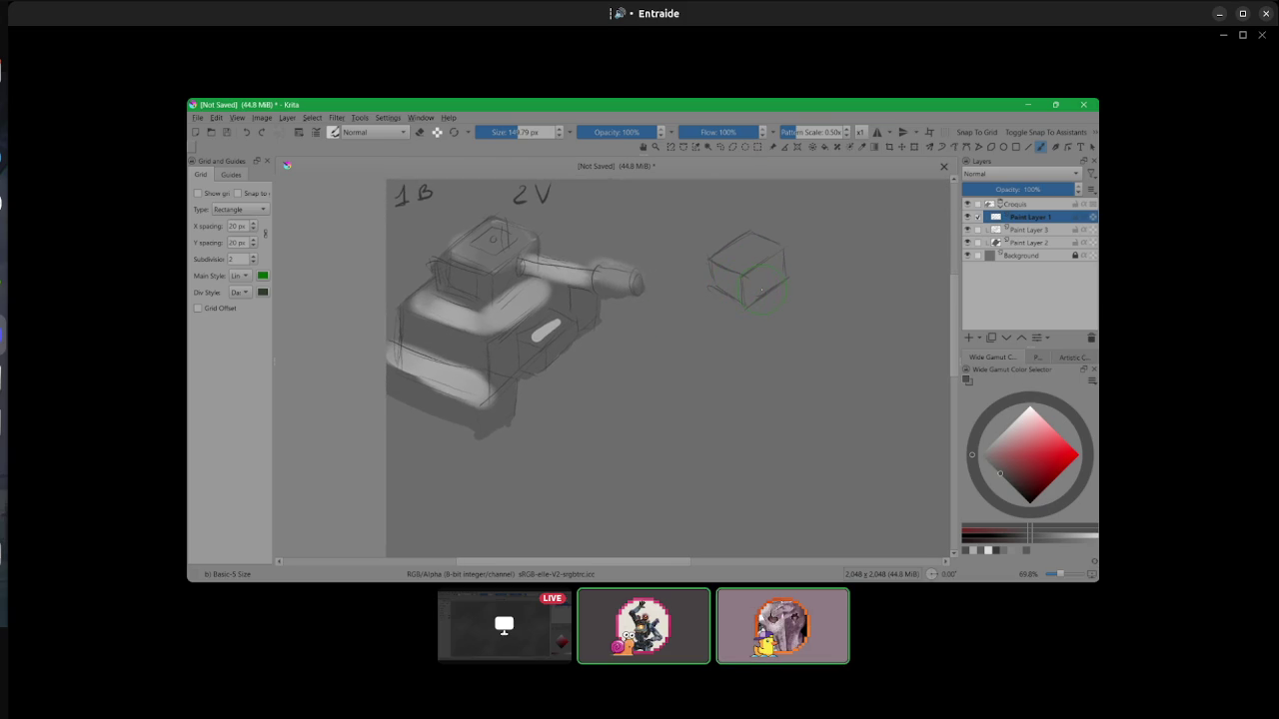
drag(762, 290, 728, 290)
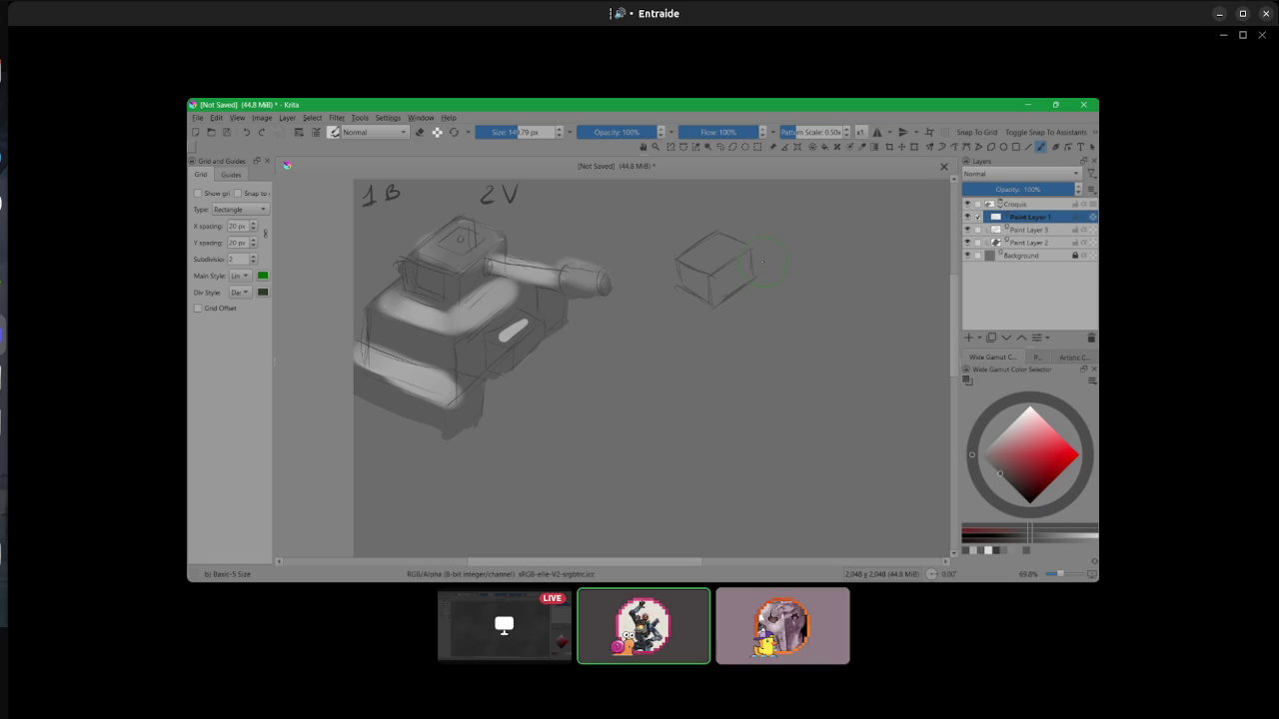
drag(779, 270, 721, 275)
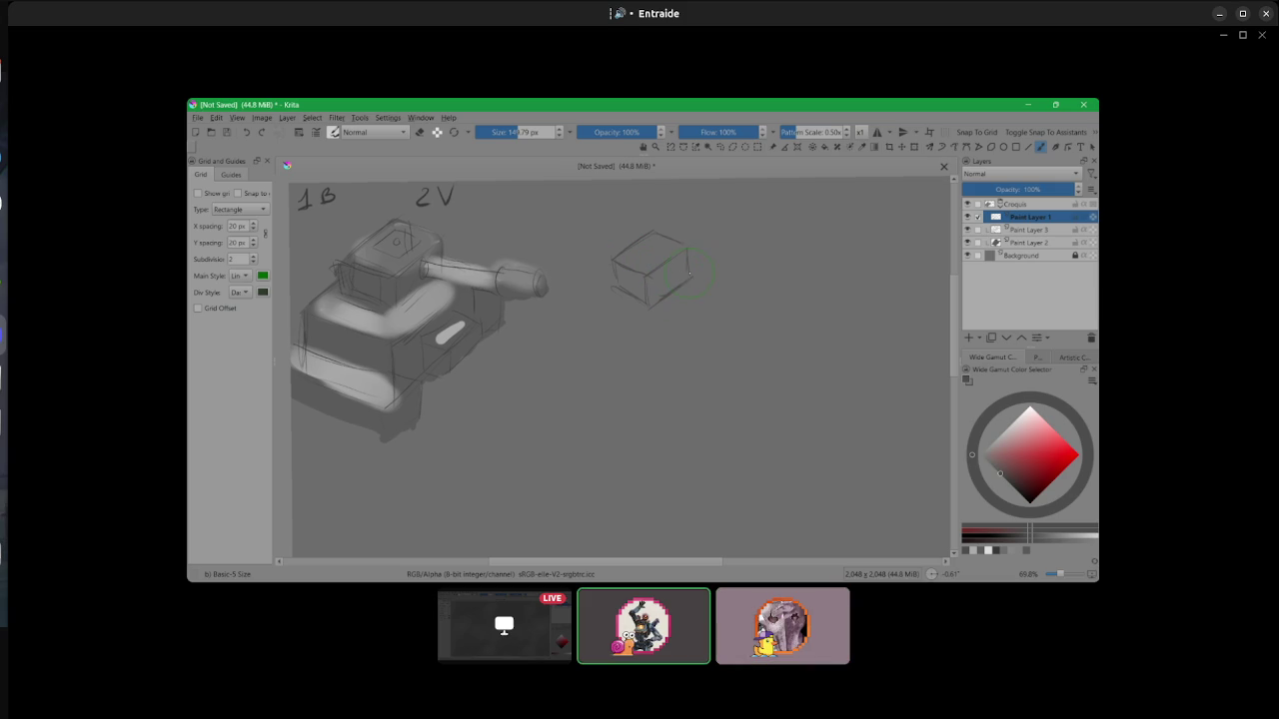
drag(717, 249, 702, 301)
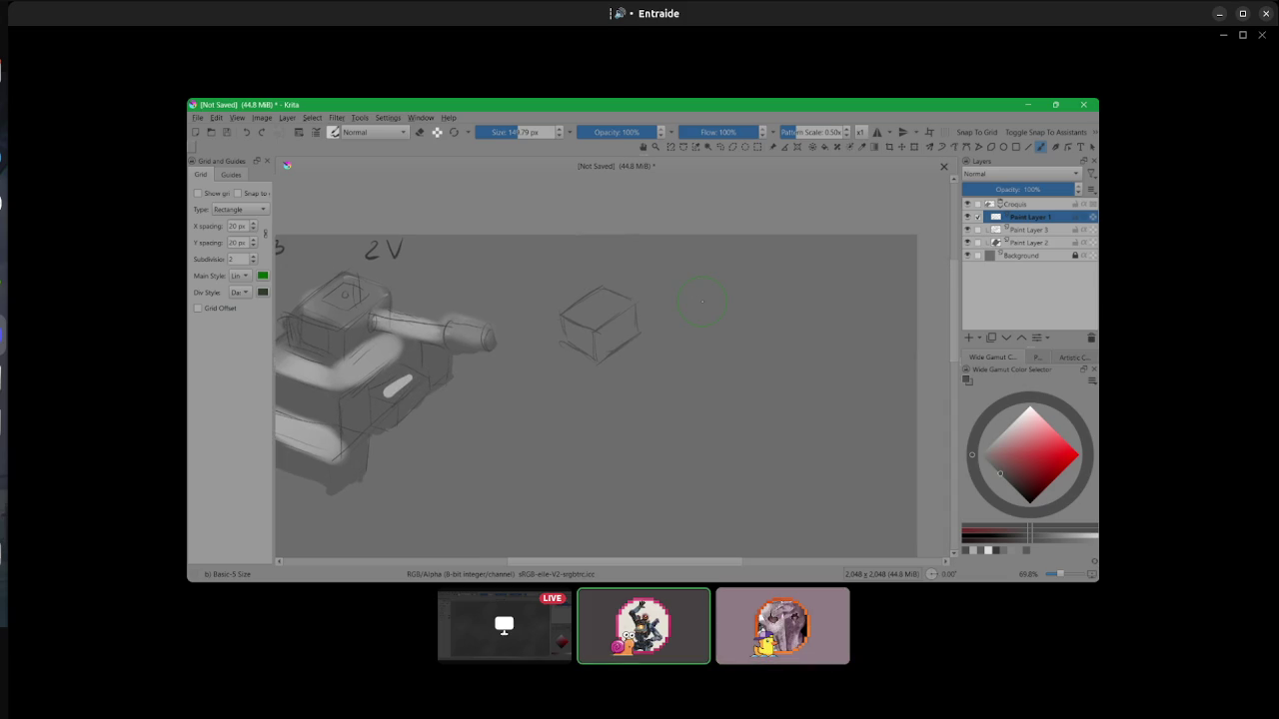
- Shrink the brush to about 43 px and draw several vertical test strokes
scroll(701, 302, up, 2)
mouse_move(679, 237)
mouse_down()
mouse_move(659, 241)
mouse_move(676, 408)
mouse_up()
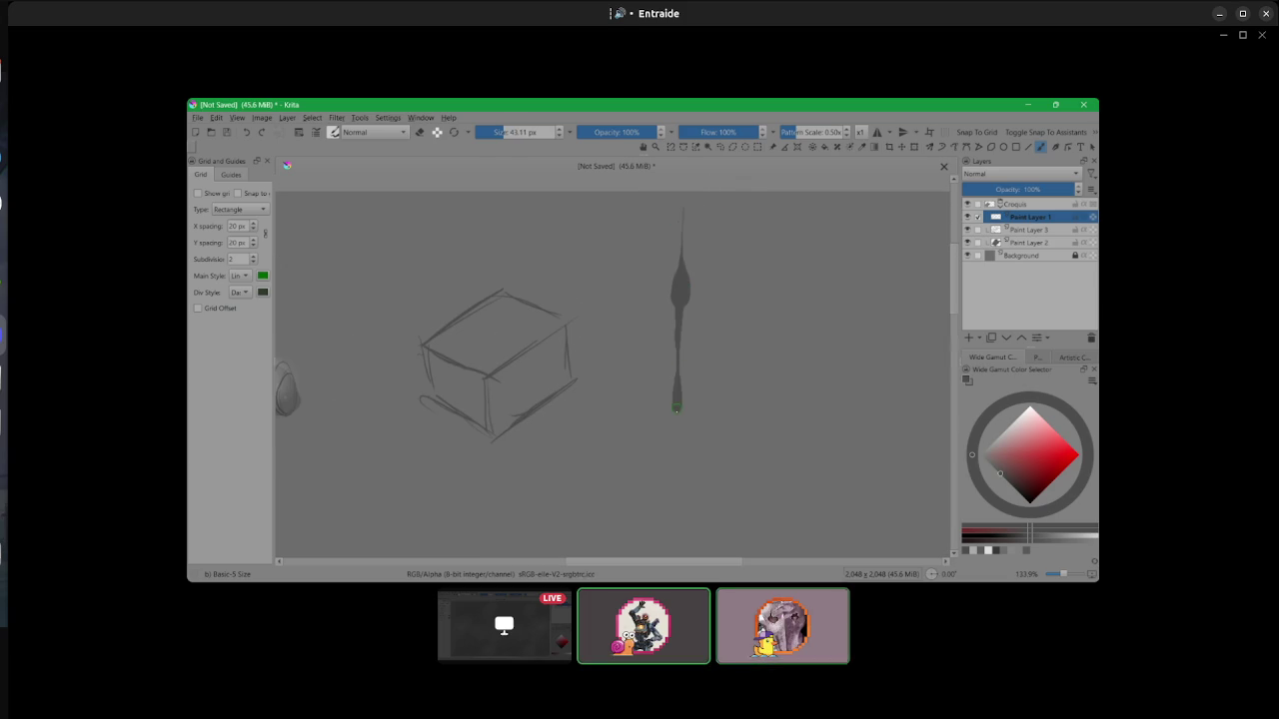
drag(676, 408, 671, 528)
drag(704, 210, 686, 500)
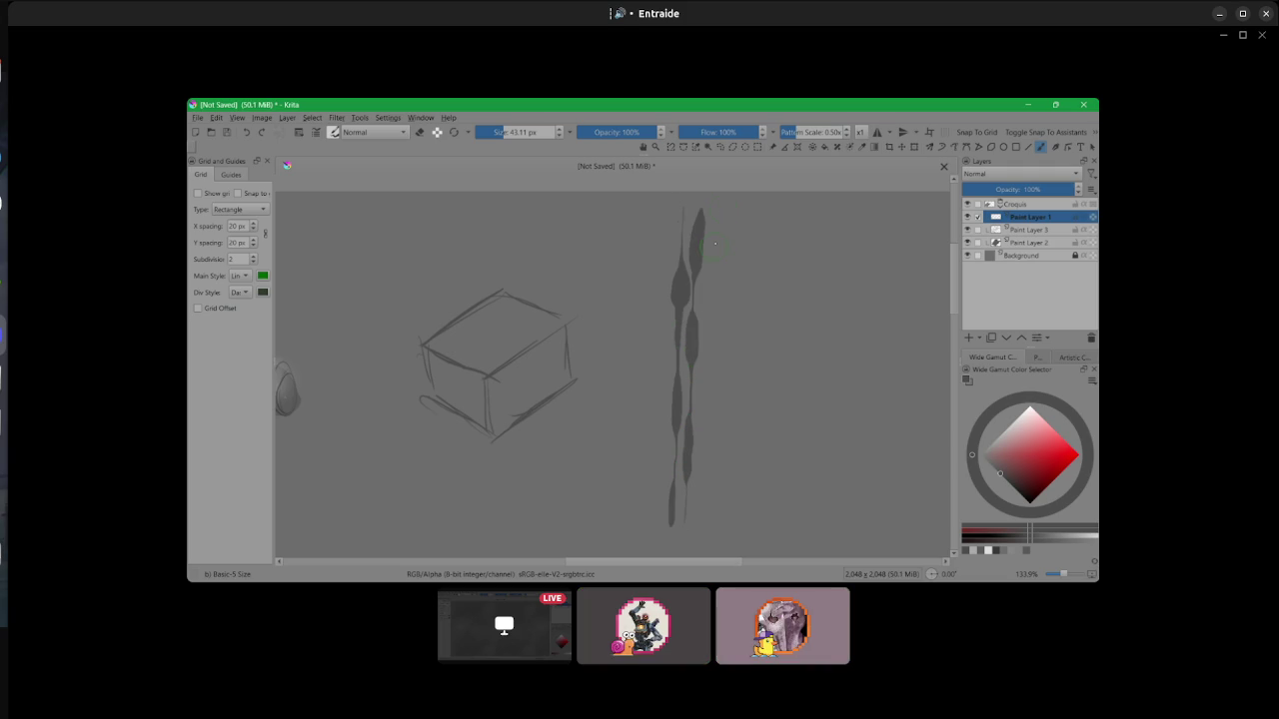
drag(715, 228, 704, 524)
drag(731, 209, 725, 516)
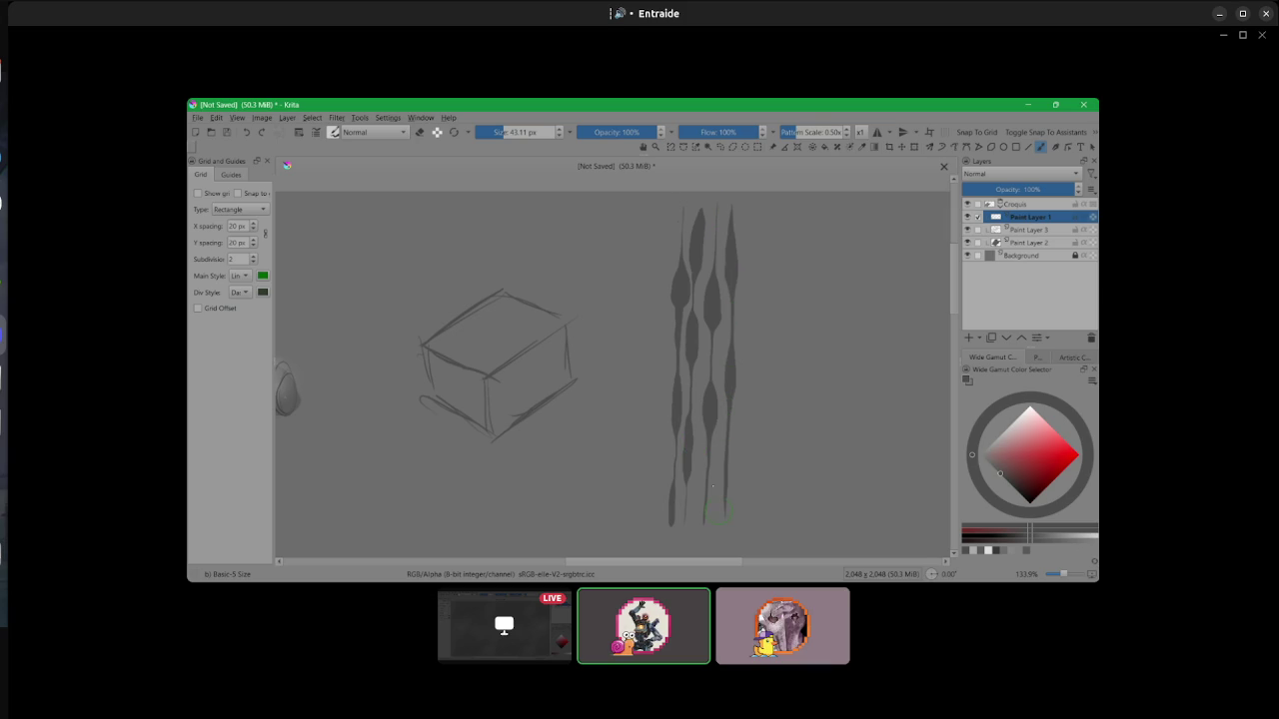
drag(754, 210, 751, 442)
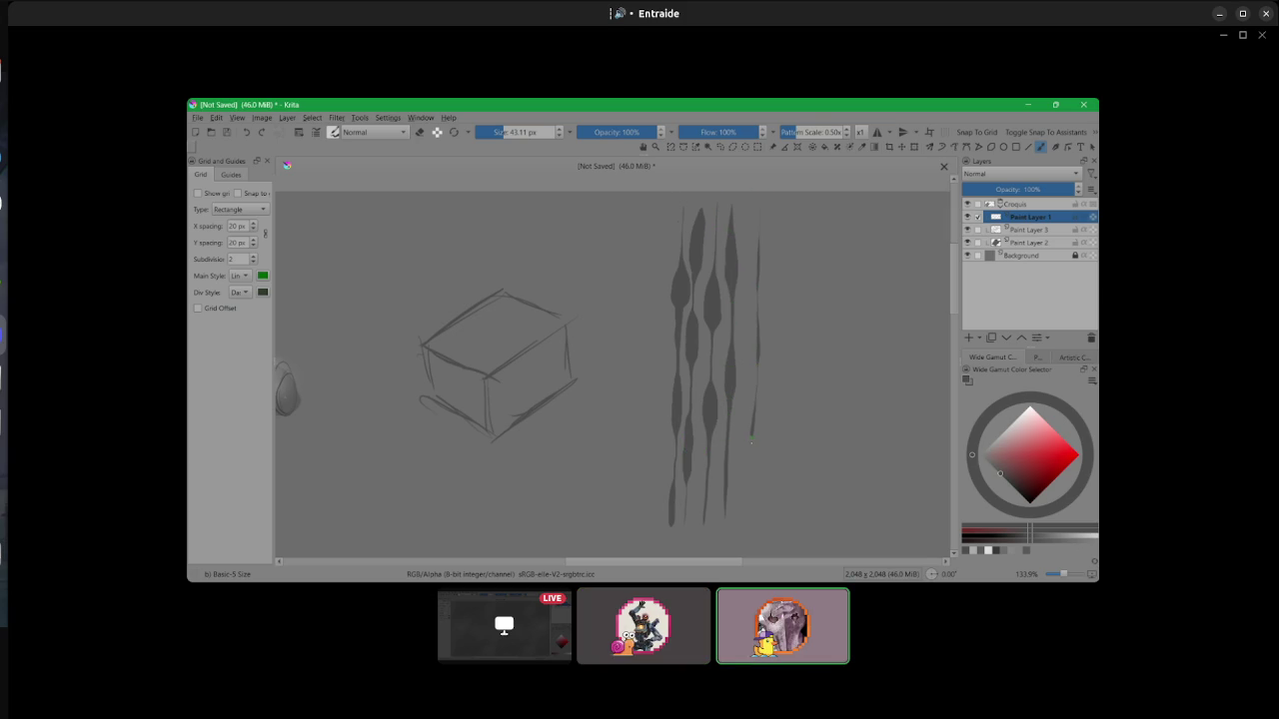
drag(768, 230, 758, 457)
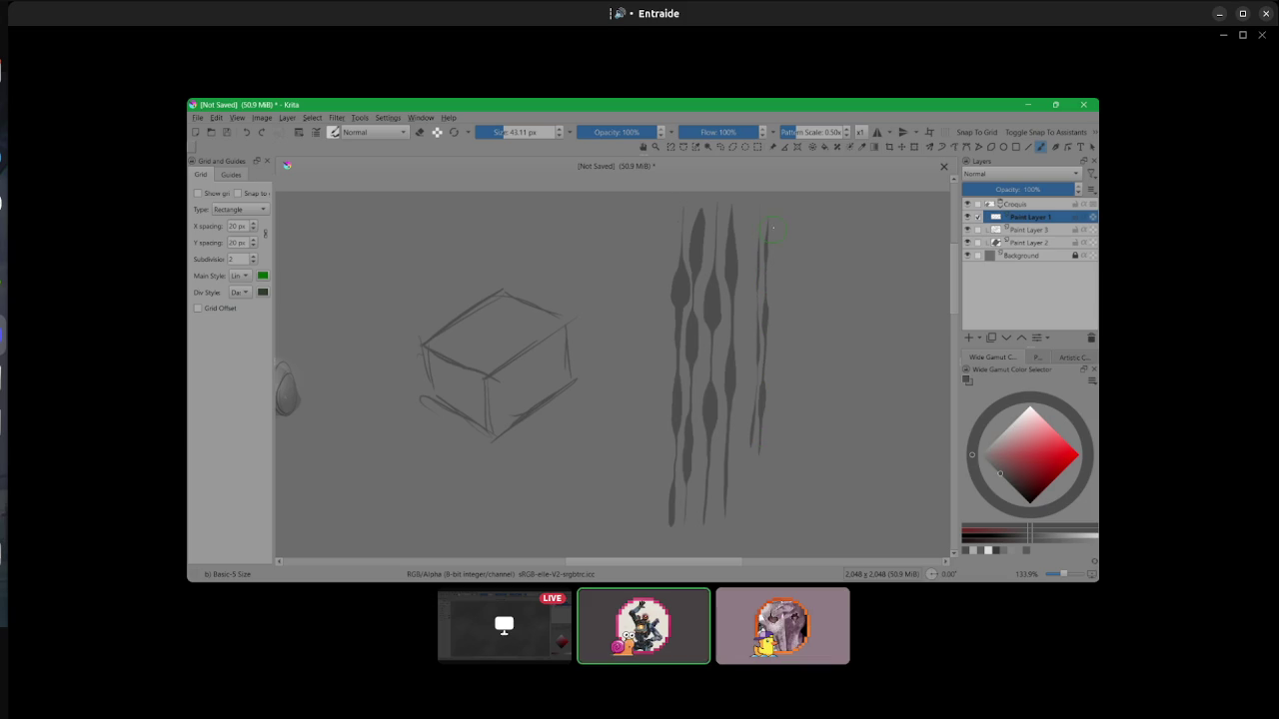
drag(778, 230, 772, 451)
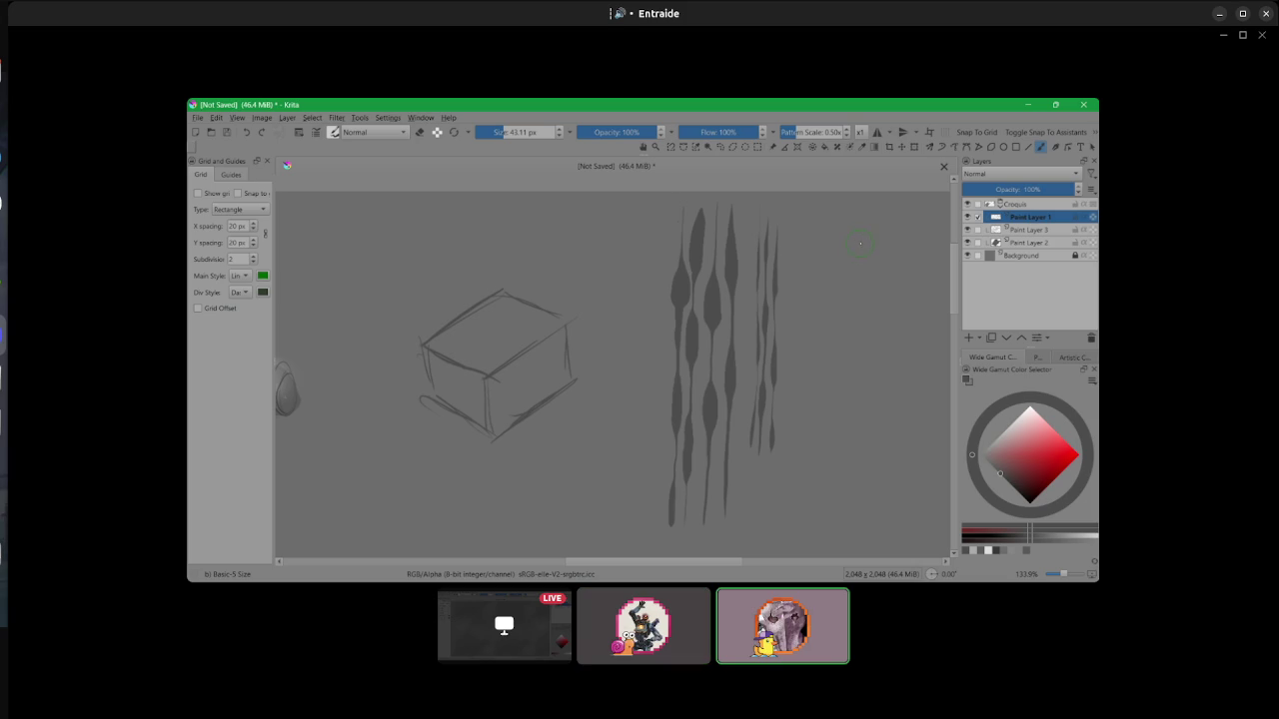
- Try a curved stroke and two circles, then undo them and most test strokes
drag(836, 236, 793, 251)
key(ctrl+z)
mouse_move(818, 225)
mouse_down()
mouse_move(802, 252)
mouse_move(830, 219)
mouse_up()
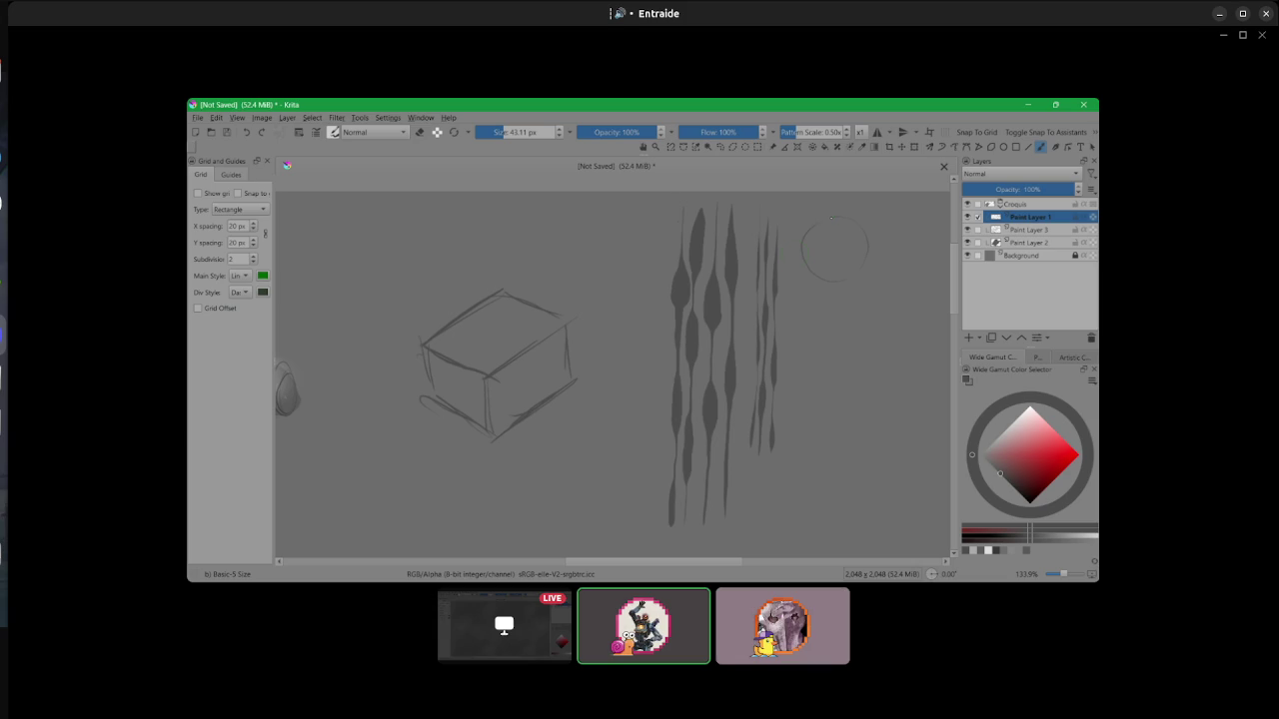
drag(849, 285, 851, 281)
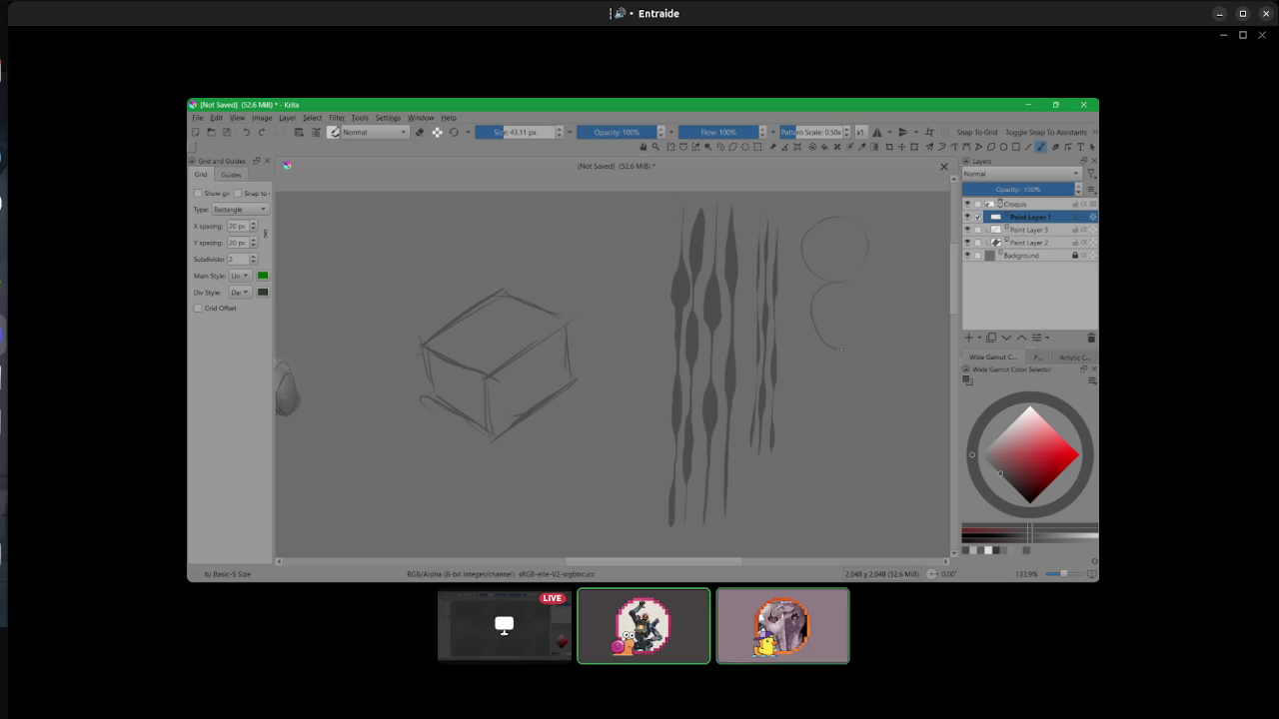
key(ctrl+z)
key(ctrl+z)
key(ctrl+z)
key(ctrl+z)
key(ctrl+z)
key(ctrl+z)
key(ctrl+z)
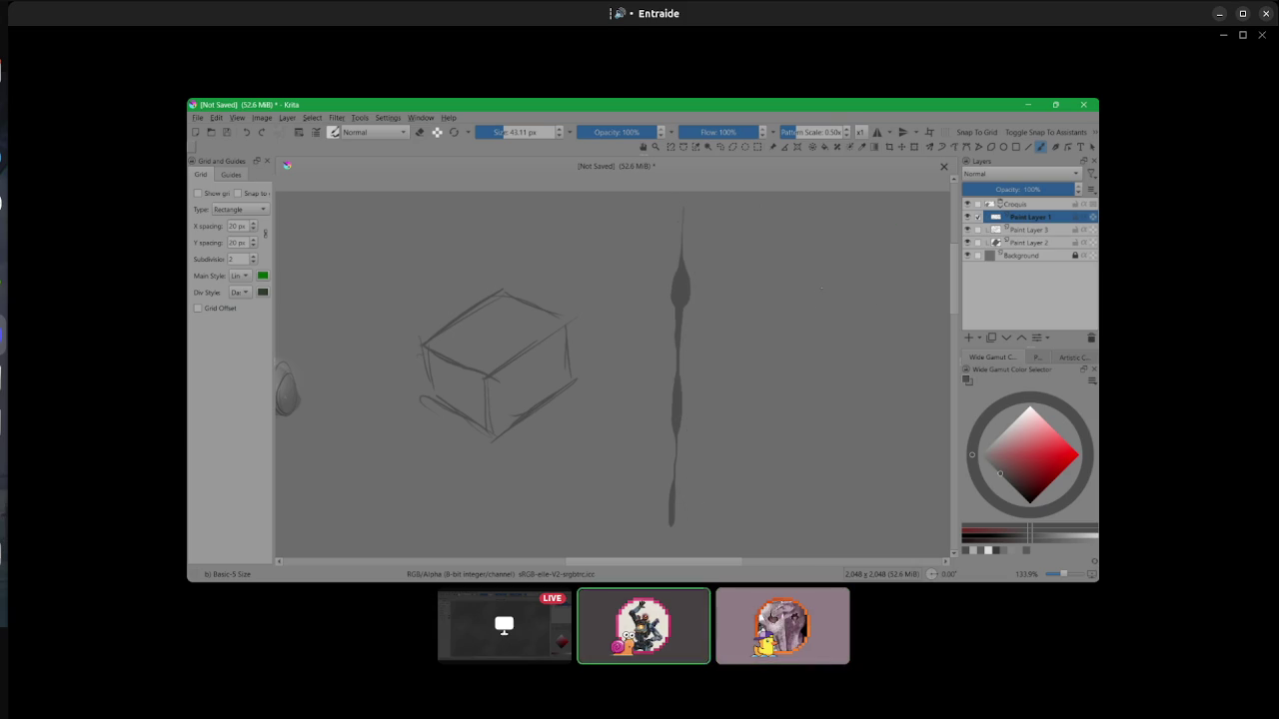
key(ctrl+z)
- Sketch a wider base box under the cube, darken its front edge and hatch the lower-right corner
scroll(636, 298, down, 1)
drag(710, 331, 767, 271)
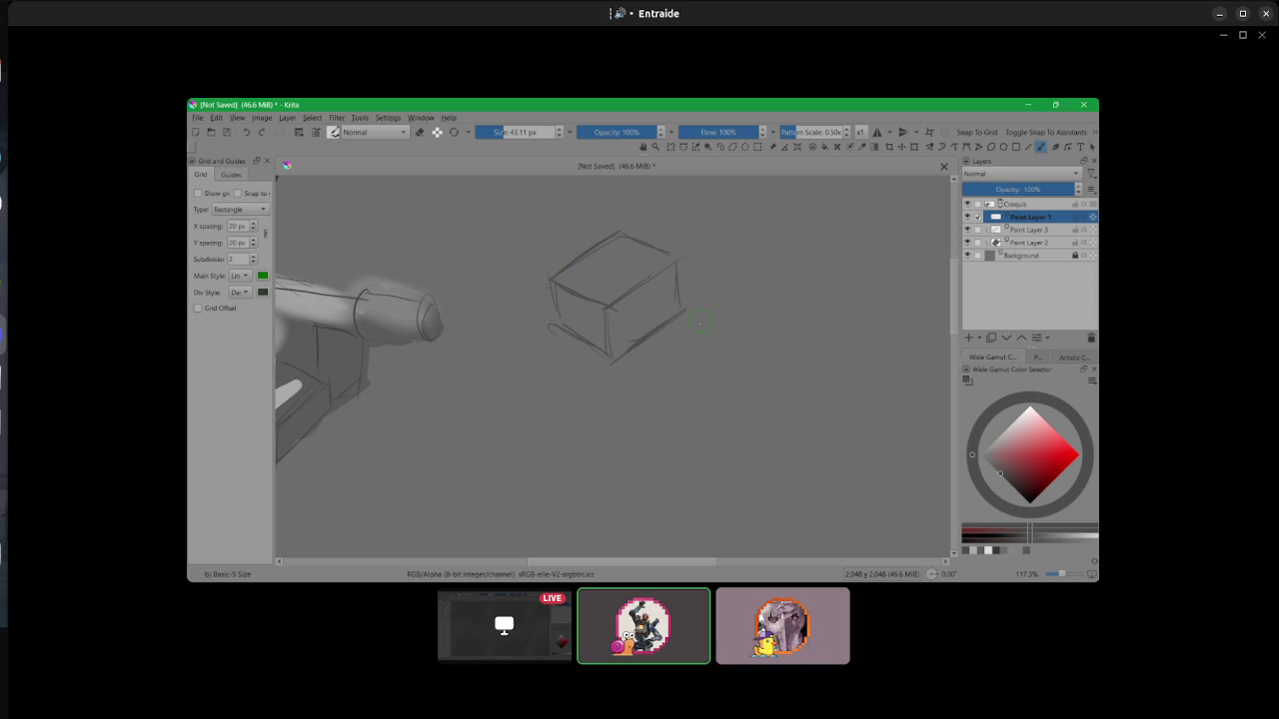
drag(607, 310, 611, 353)
mouse_move(499, 333)
mouse_down()
mouse_move(613, 403)
mouse_move(694, 339)
mouse_up()
drag(634, 444, 688, 404)
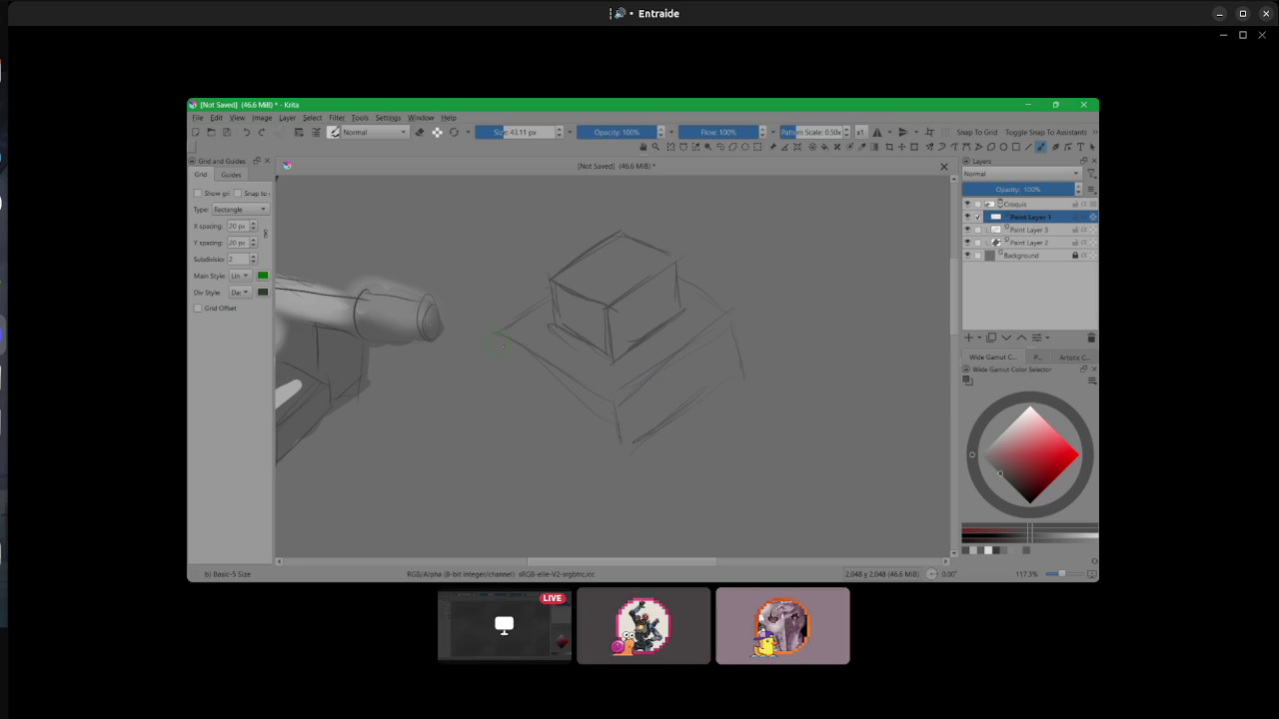
drag(512, 403, 497, 375)
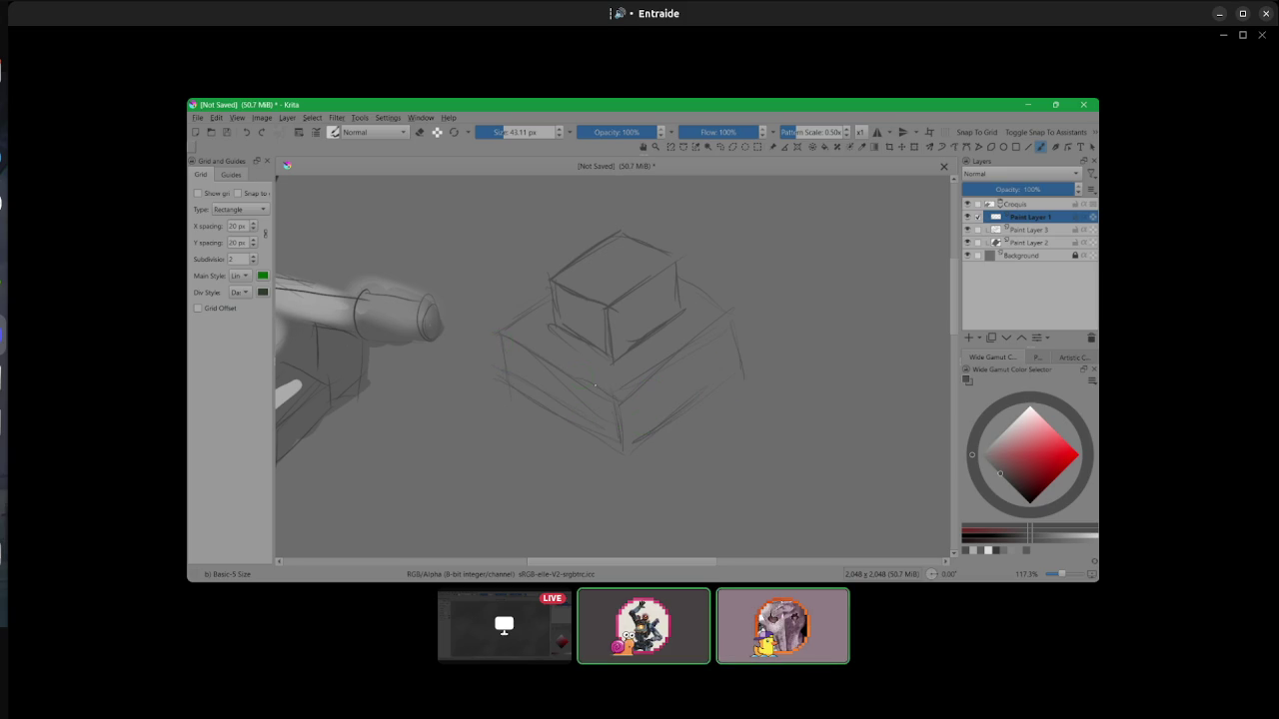
drag(506, 380, 502, 342)
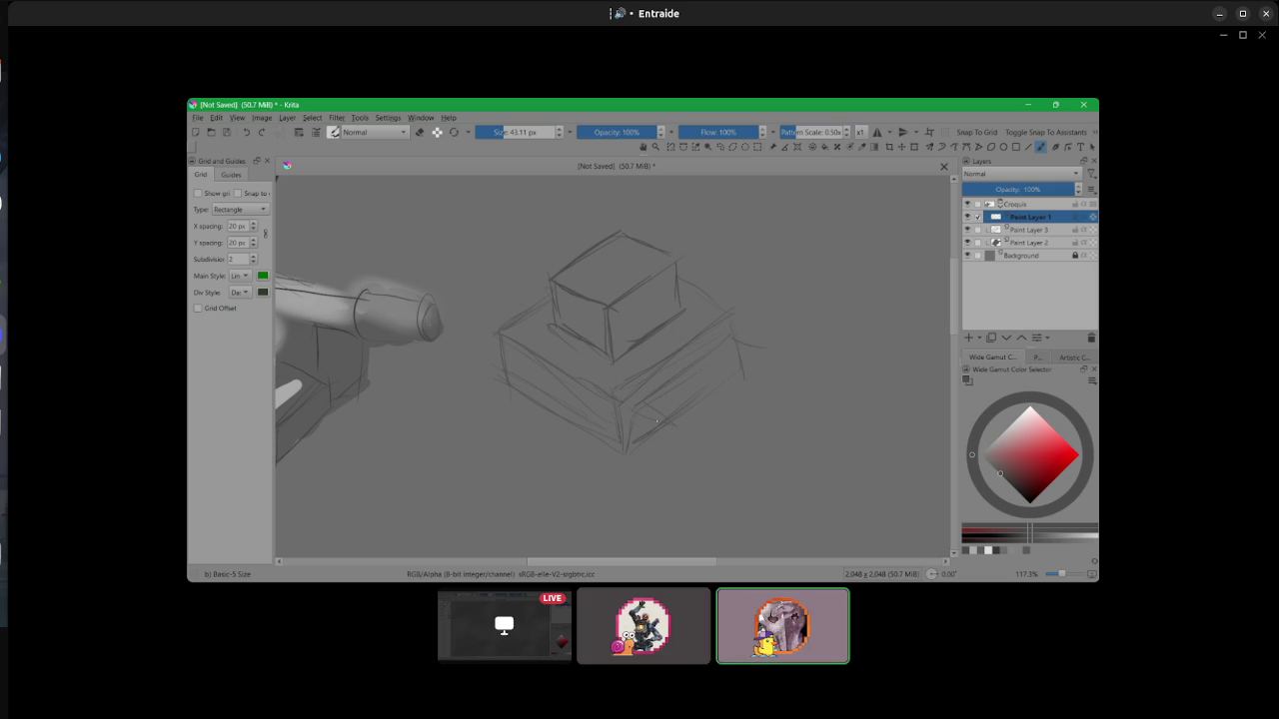
drag(677, 417, 633, 440)
drag(677, 427, 649, 473)
scroll(781, 240, down, 2)
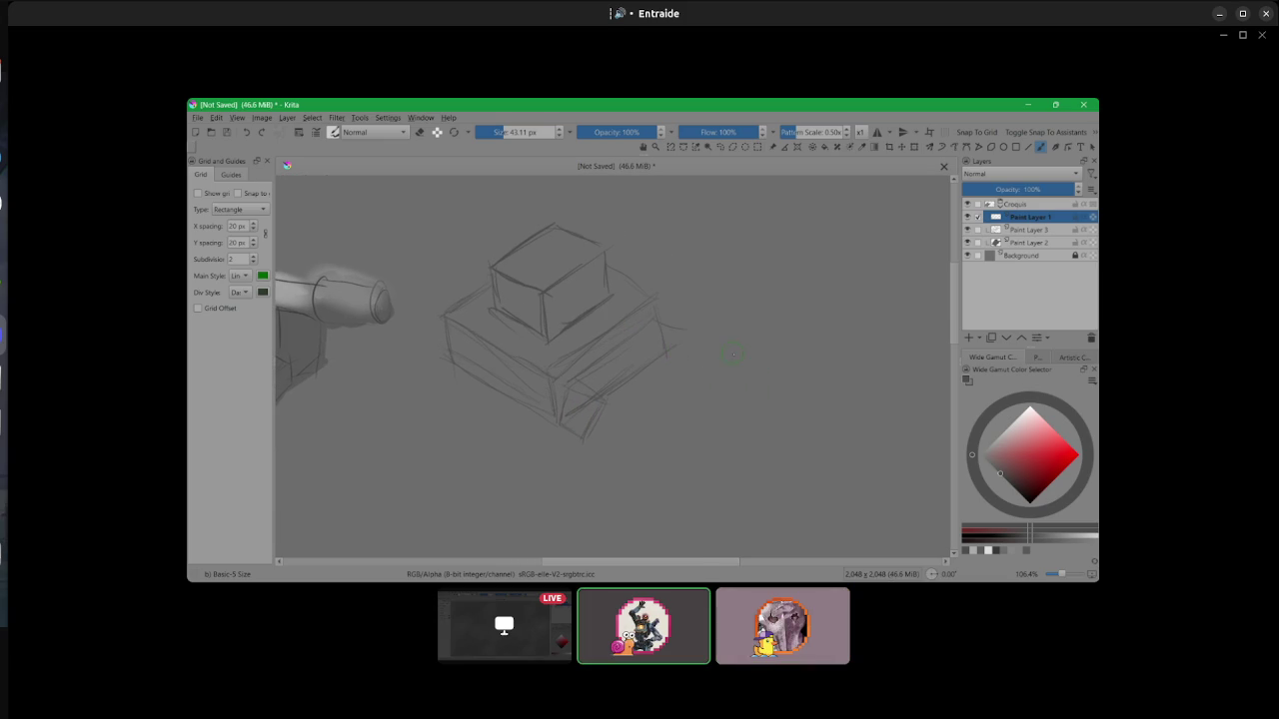
right_click(728, 343)
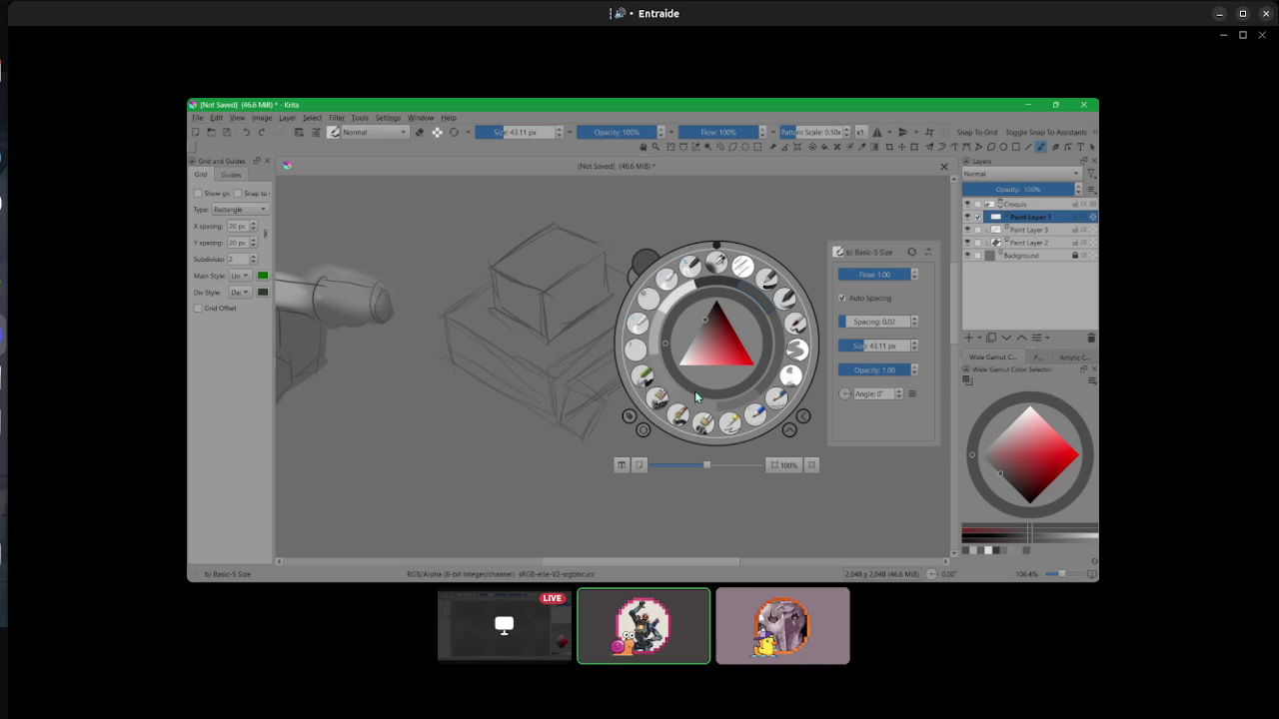
- Paint a solid dark grey tank silhouette with turret and long barrel using Dry Bristles
click(706, 424)
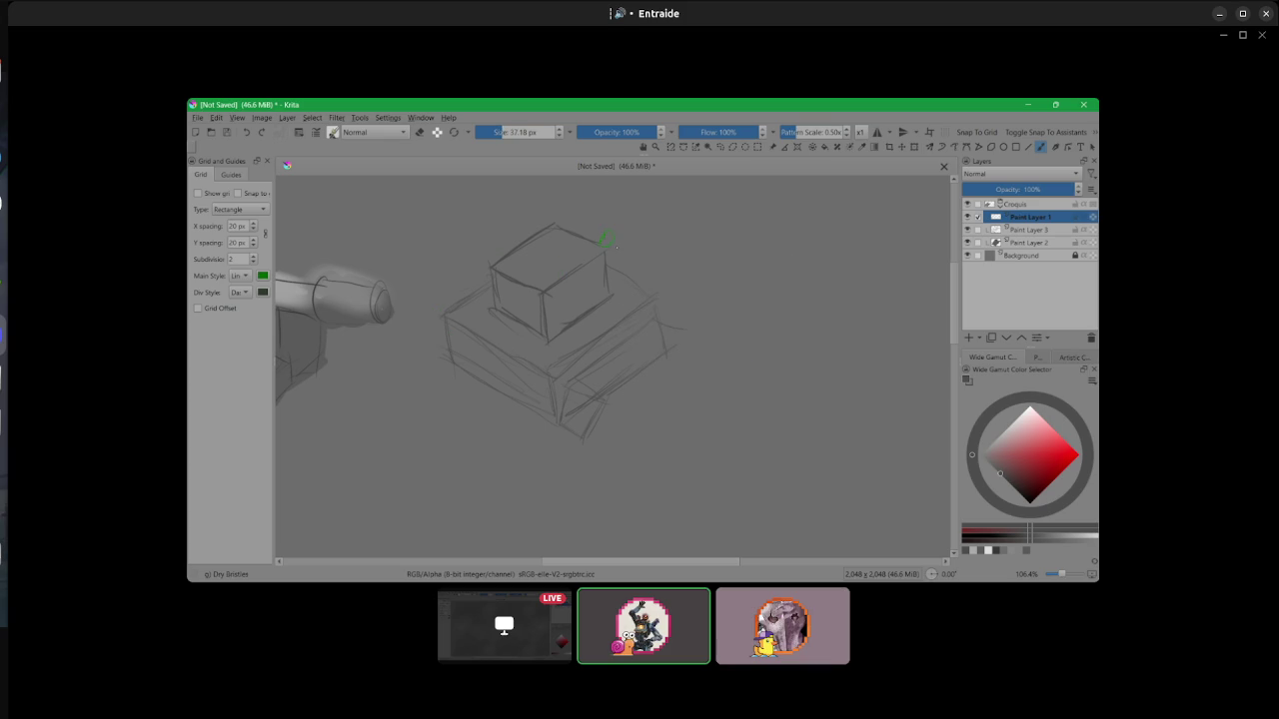
scroll(794, 301, down, 2)
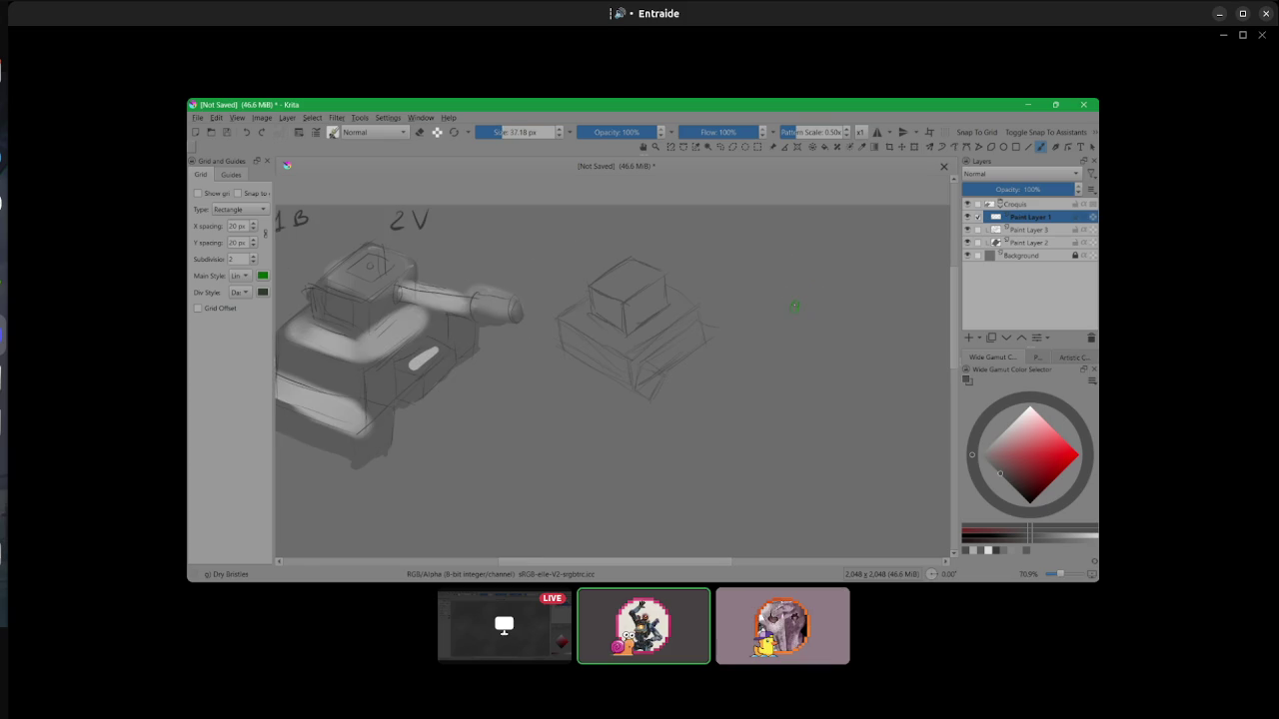
mouse_move(810, 261)
mouse_down()
mouse_move(809, 299)
mouse_move(844, 278)
mouse_move(832, 258)
mouse_move(822, 302)
mouse_move(782, 311)
mouse_move(764, 357)
mouse_move(890, 355)
mouse_up()
mouse_move(832, 308)
mouse_down()
mouse_move(885, 312)
mouse_move(847, 301)
mouse_move(891, 349)
mouse_move(869, 350)
mouse_up()
mouse_move(791, 320)
mouse_down()
mouse_move(769, 342)
mouse_move(812, 322)
mouse_move(806, 332)
mouse_move(839, 339)
mouse_move(862, 316)
mouse_move(881, 349)
mouse_up()
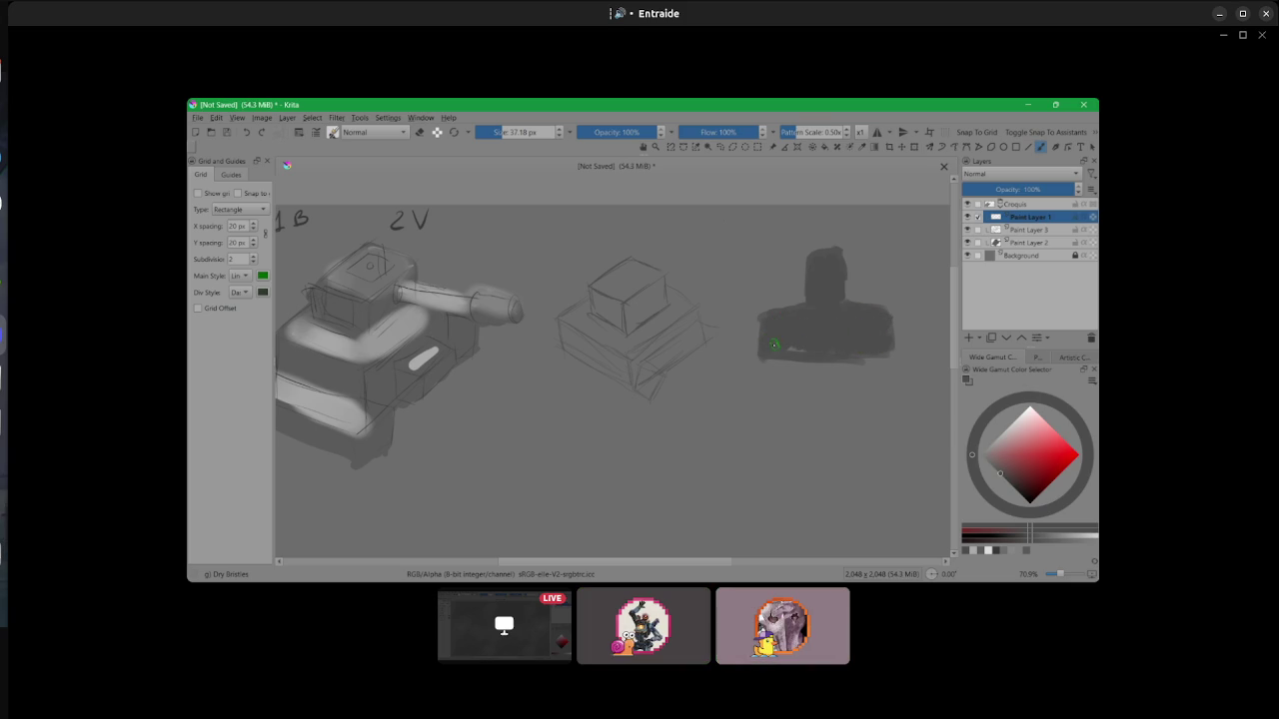
drag(774, 355, 764, 375)
mouse_move(842, 337)
mouse_down()
mouse_move(889, 372)
mouse_move(777, 372)
mouse_move(876, 366)
mouse_move(833, 370)
mouse_up()
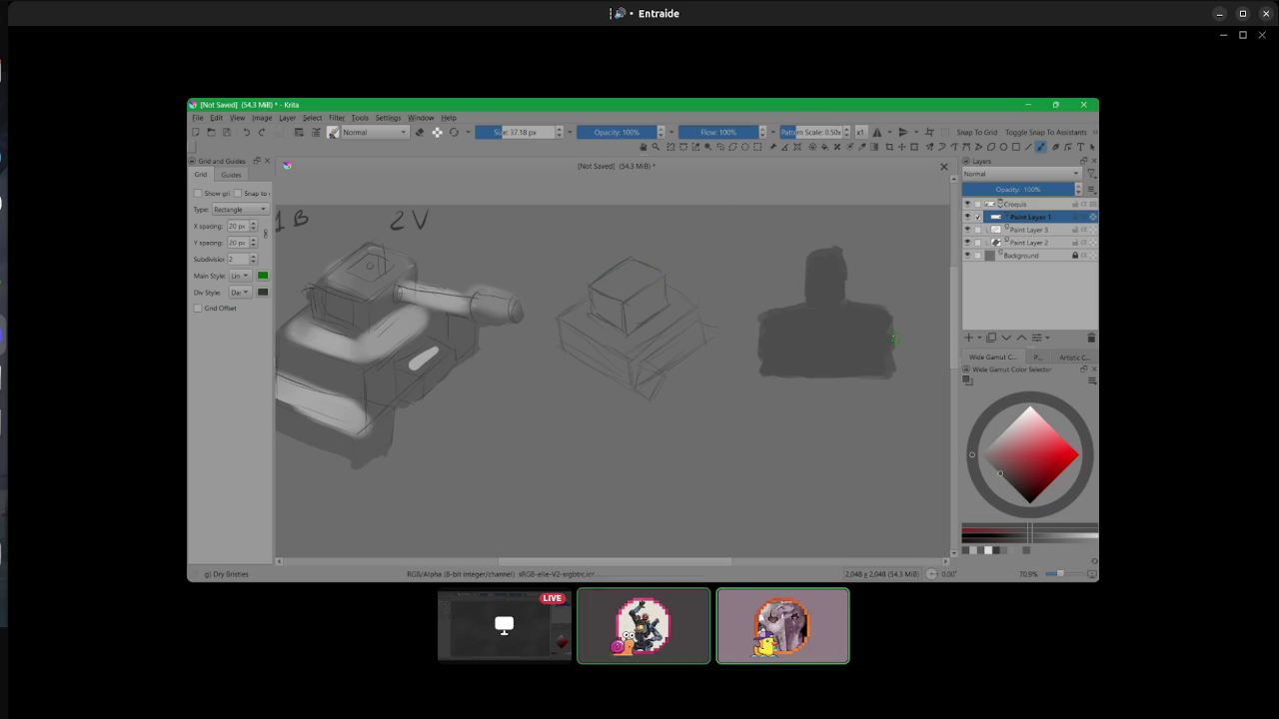
mouse_move(881, 268)
mouse_down()
mouse_move(842, 271)
mouse_move(907, 266)
mouse_up()
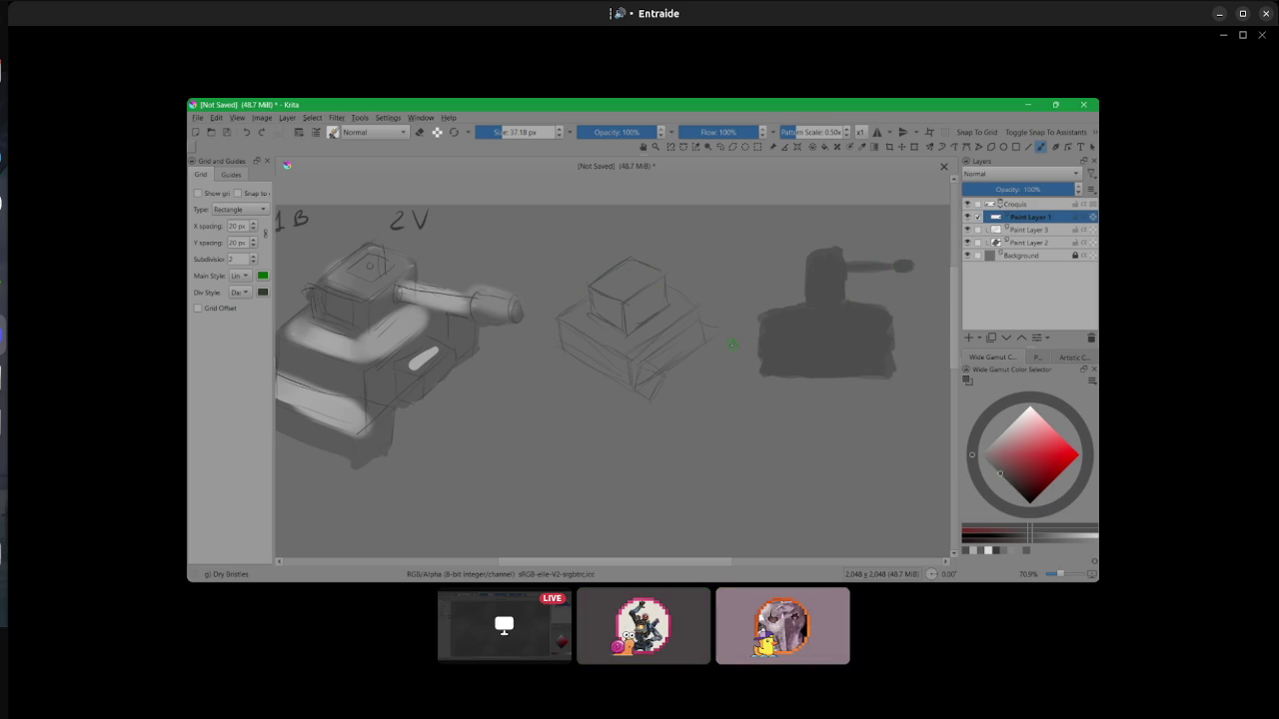
mouse_move(761, 343)
mouse_down()
mouse_move(745, 347)
mouse_move(755, 344)
mouse_up()
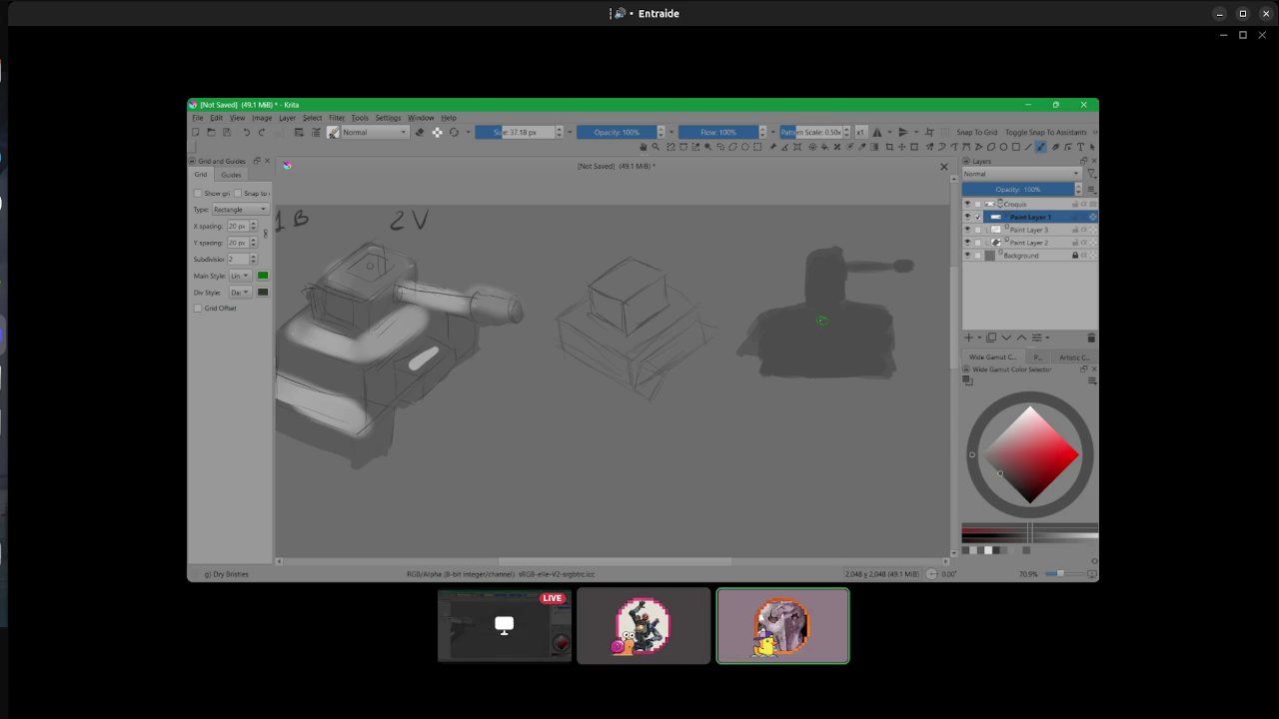
mouse_move(746, 347)
mouse_down()
mouse_move(739, 362)
mouse_move(762, 368)
mouse_up()
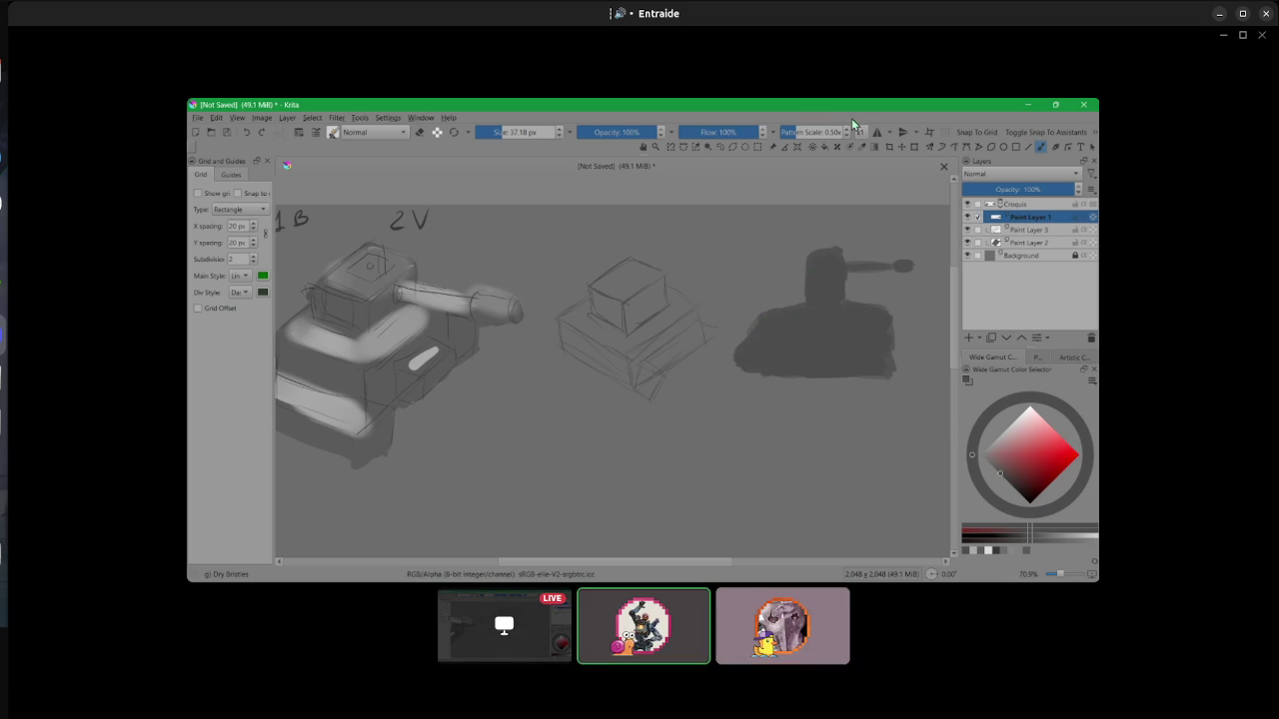
- Undo the dark tank silhouette and return to the Basic-5 Size sketch brush
key(ctrl+z)
key(ctrl+z)
key(ctrl+z)
key(ctrl+z)
key(ctrl+z)
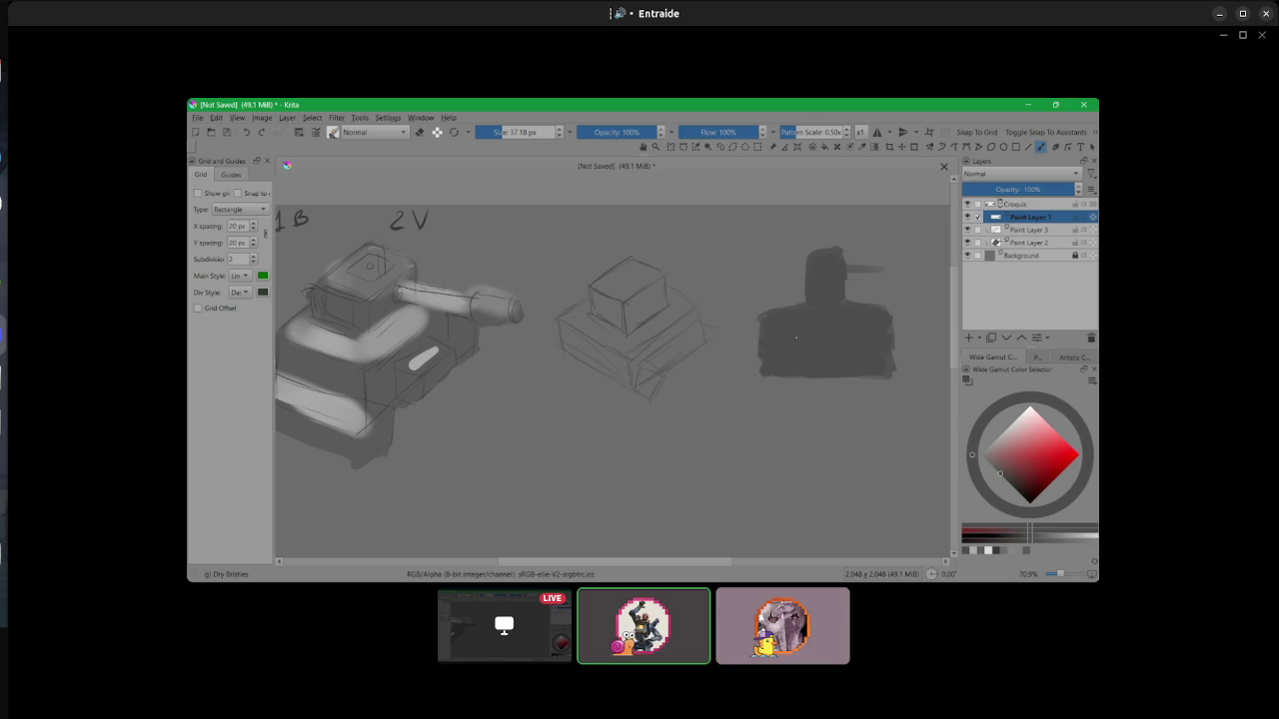
key(ctrl+z)
key(ctrl+z)
key(ctrl+z)
key(ctrl+z)
key(ctrl+z)
key(ctrl+z)
key(ctrl+z)
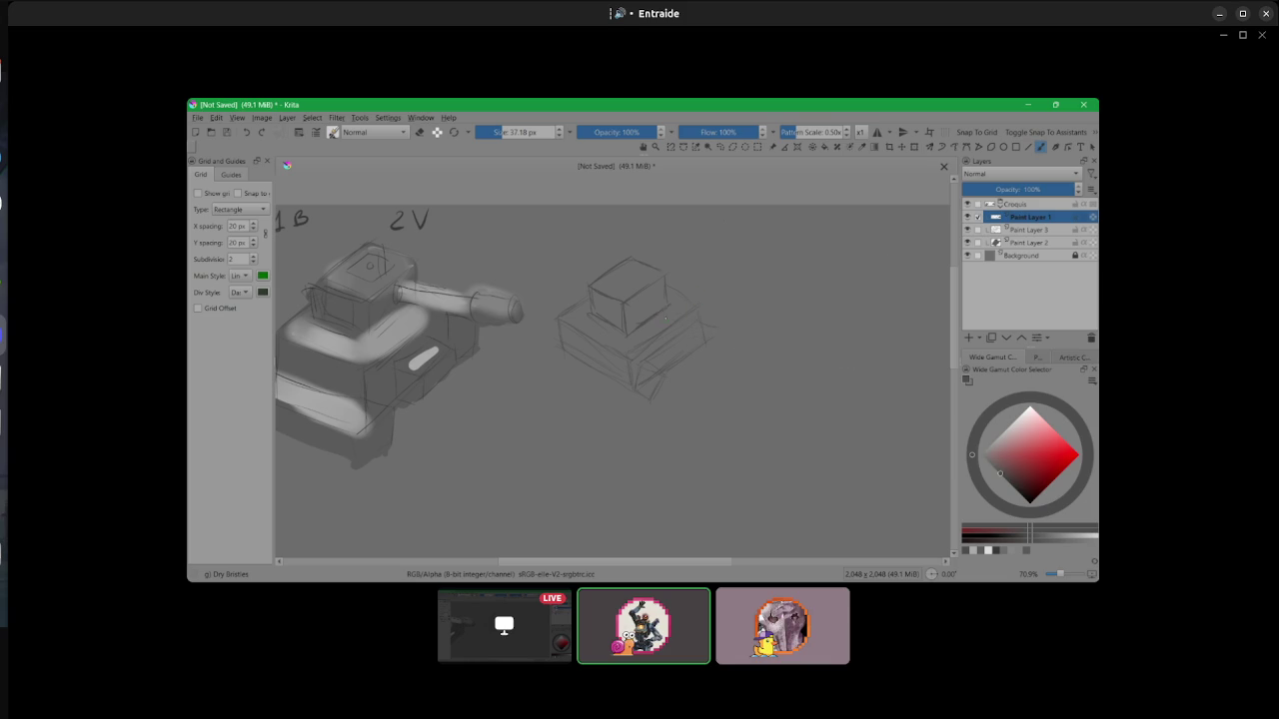
key(/)
key(ctrl+z)
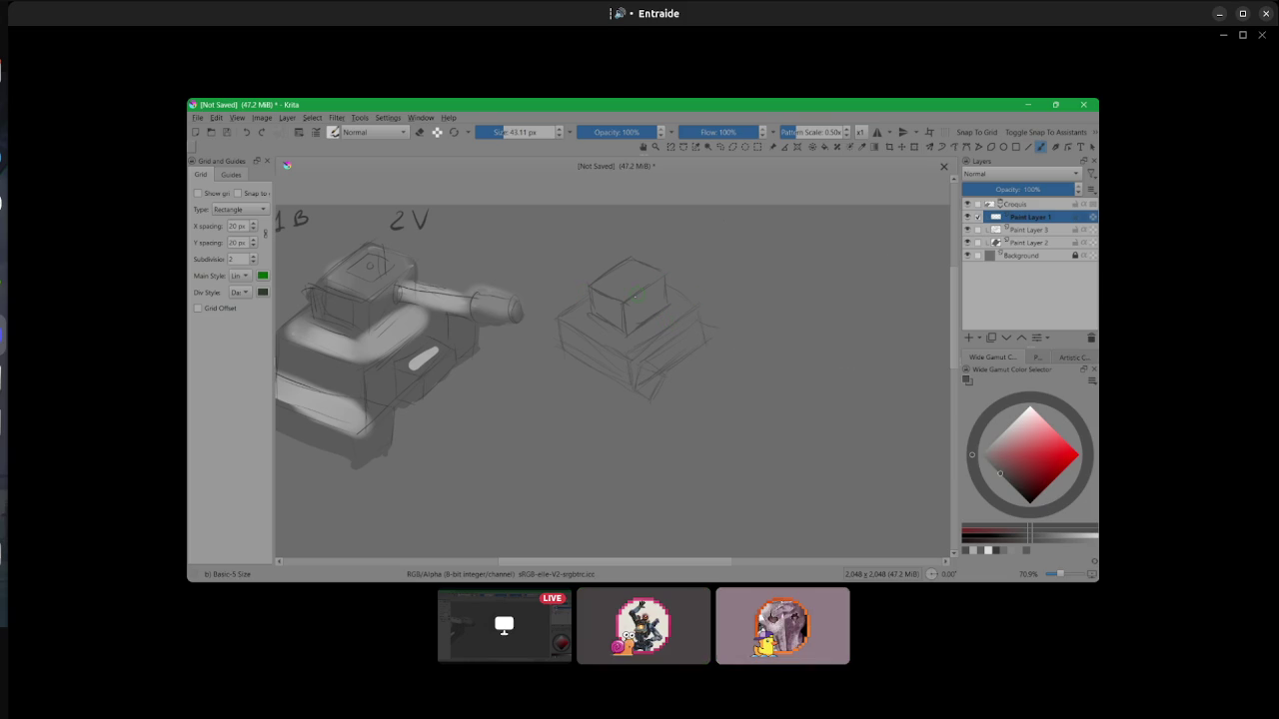
- Sketch road wheels, a diagonal line and a left base line onto the boxy tank outline
drag(706, 325, 727, 344)
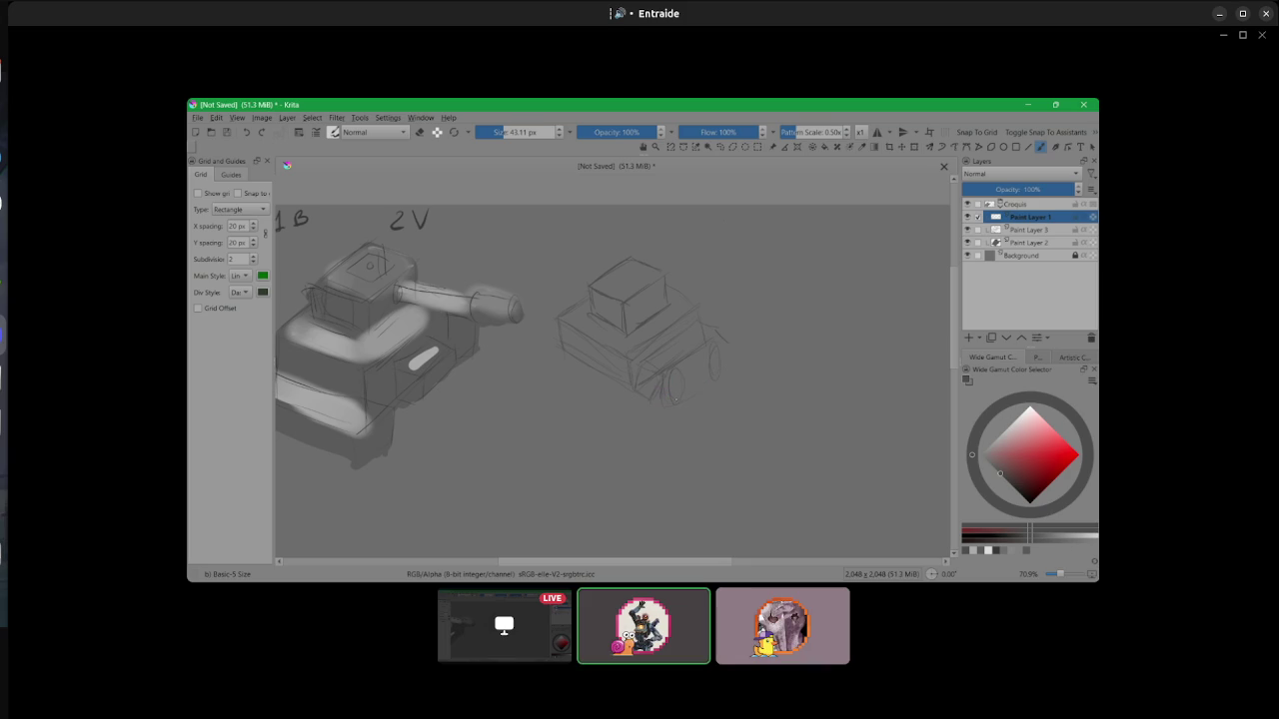
drag(708, 369, 694, 392)
drag(589, 318, 542, 344)
- Label the right tank 'D' and redraw its turret box with an oval hatch on top
scroll(689, 283, up, 4)
scroll(834, 320, down, 1)
scroll(718, 365, down, 2)
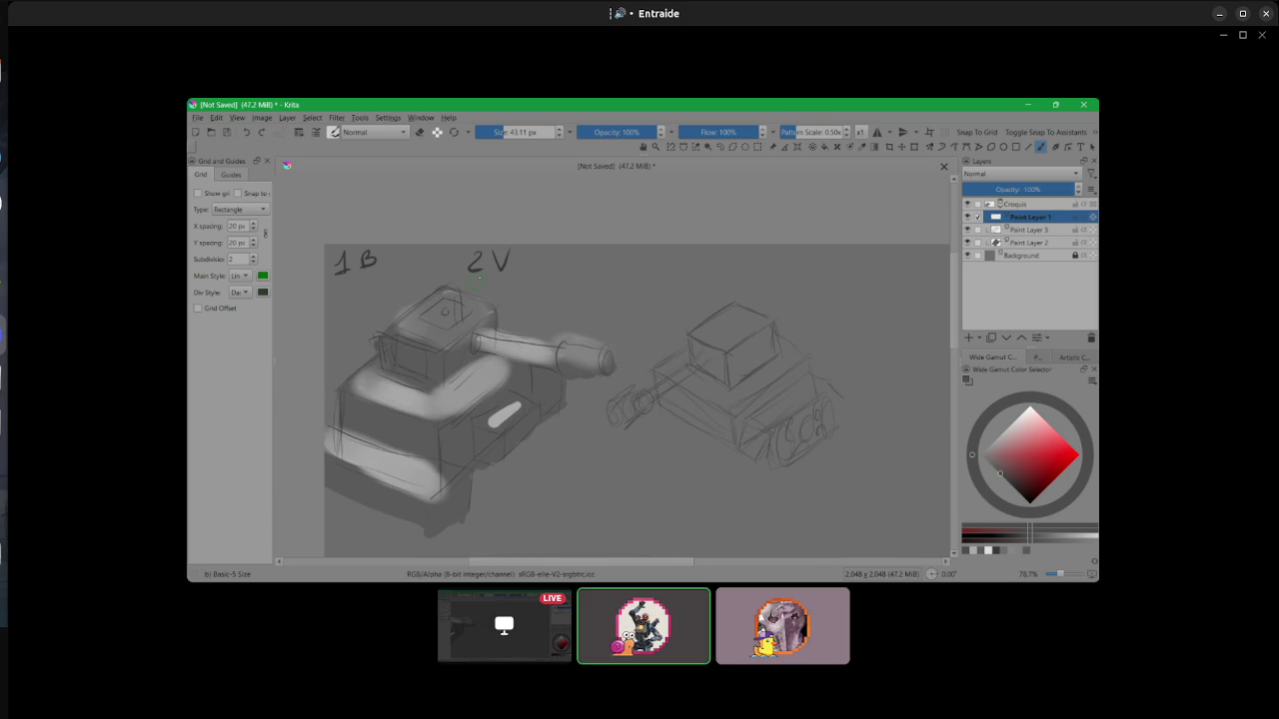
scroll(768, 286, up, 3)
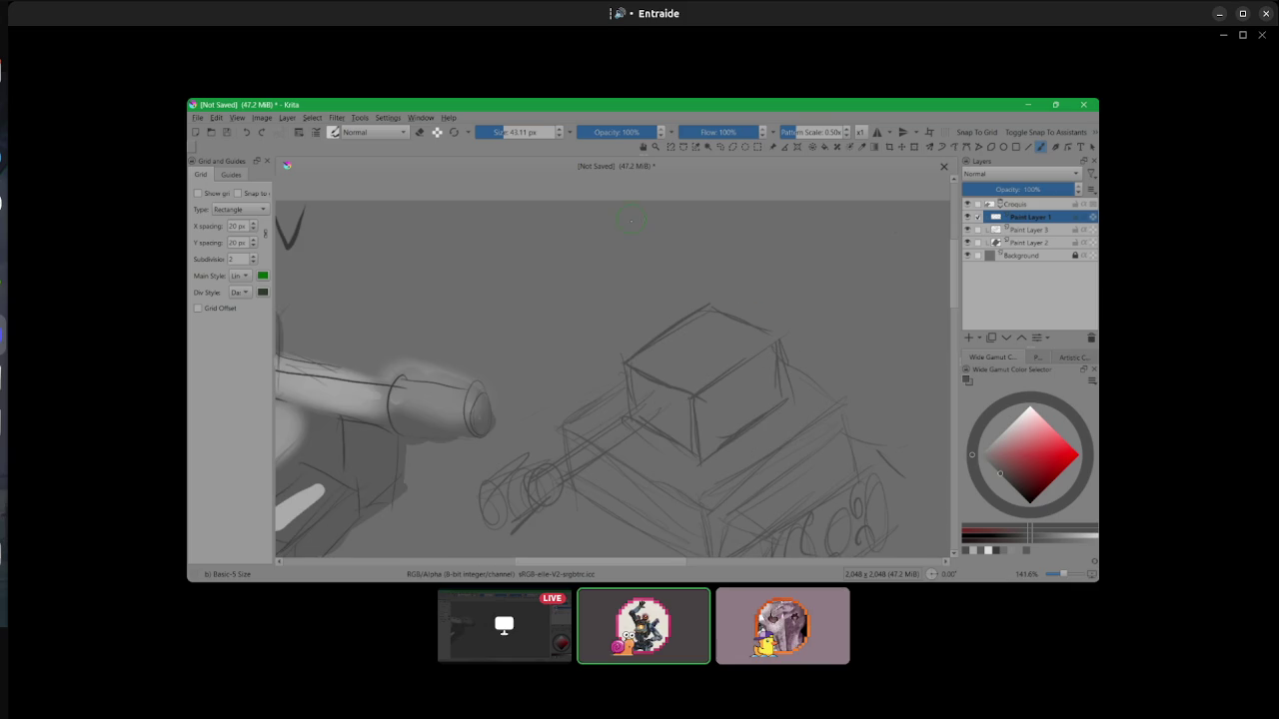
drag(631, 223, 635, 238)
mouse_move(699, 316)
mouse_down()
mouse_move(723, 312)
mouse_move(775, 366)
mouse_move(781, 406)
mouse_up()
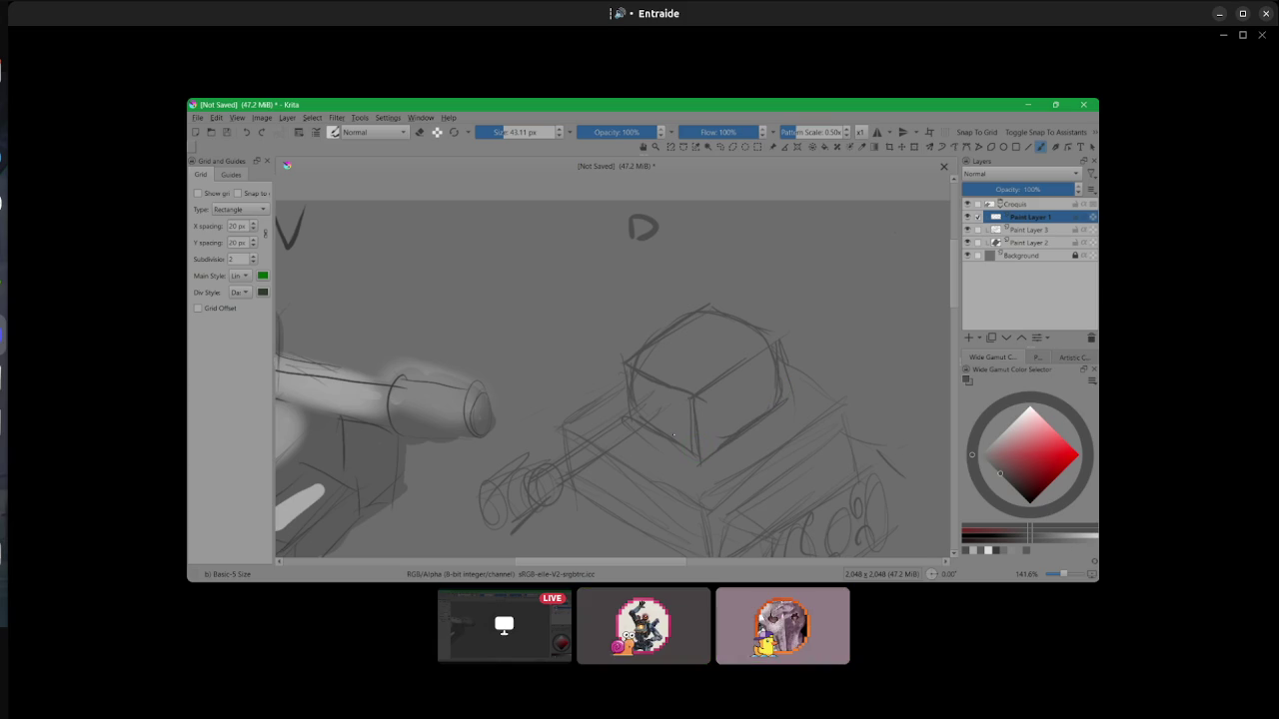
drag(711, 330, 723, 327)
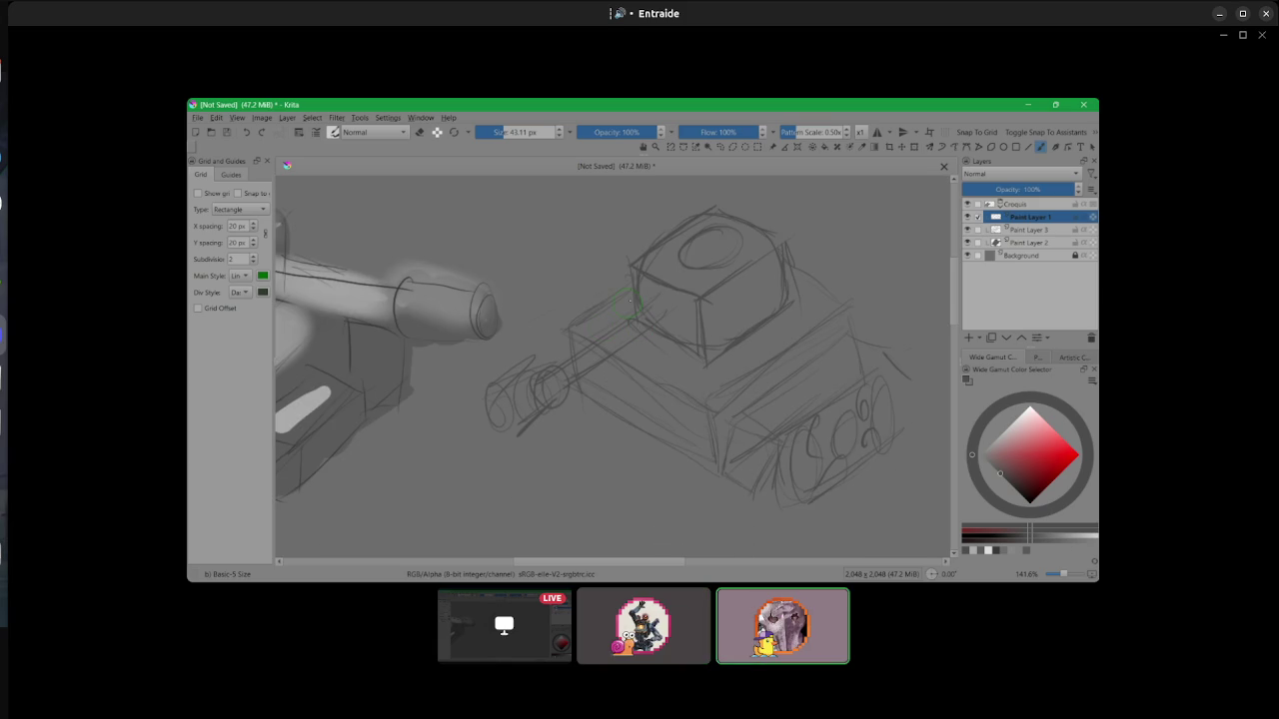
- Rework the hull's left, right and front sides and add track lines with pencil strokes
drag(603, 309, 587, 343)
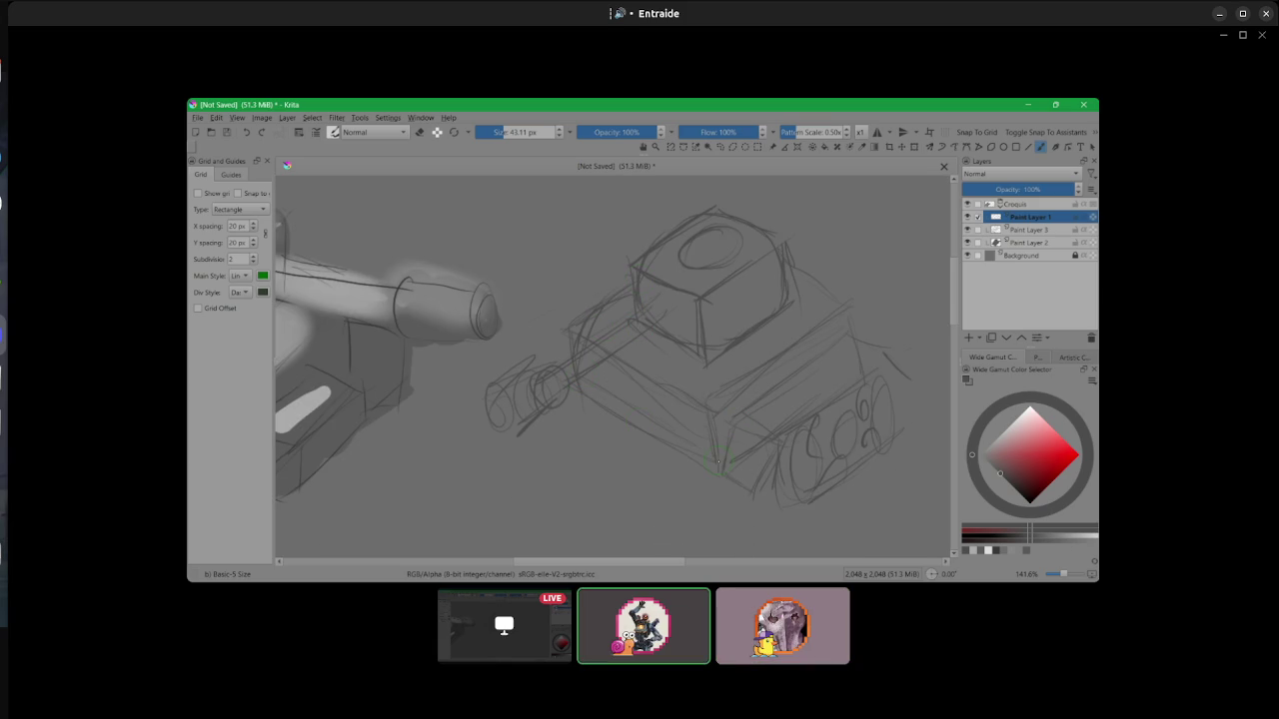
drag(844, 312, 879, 354)
drag(754, 405, 734, 436)
drag(761, 491, 773, 450)
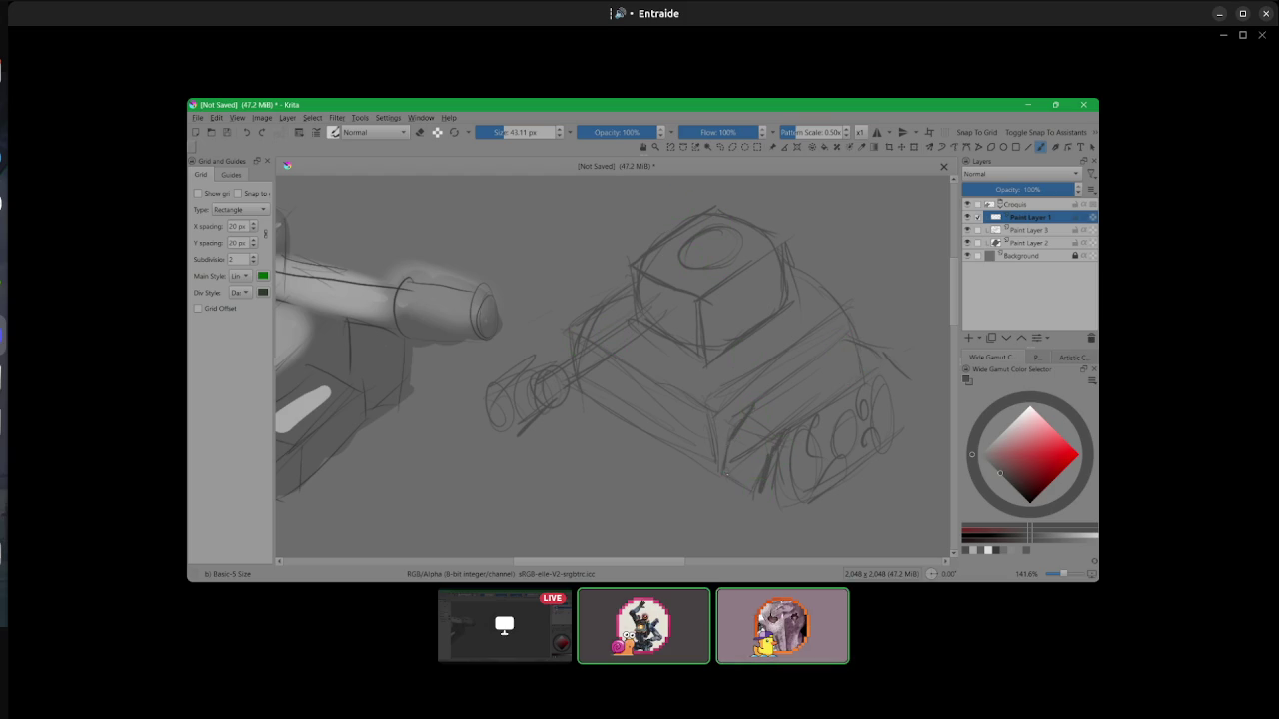
drag(765, 398, 845, 347)
drag(802, 422, 847, 384)
mouse_move(779, 409)
mouse_down()
mouse_move(751, 431)
mouse_move(766, 454)
mouse_up()
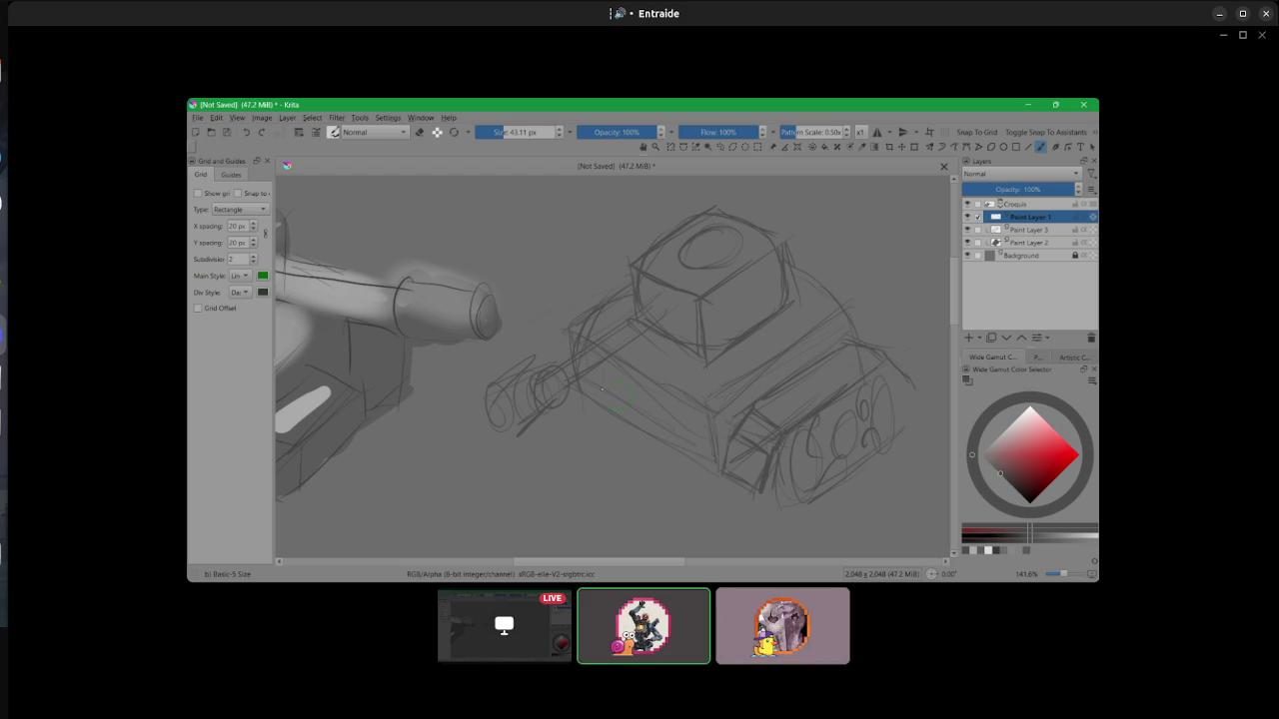
drag(615, 405, 652, 426)
drag(569, 316, 625, 277)
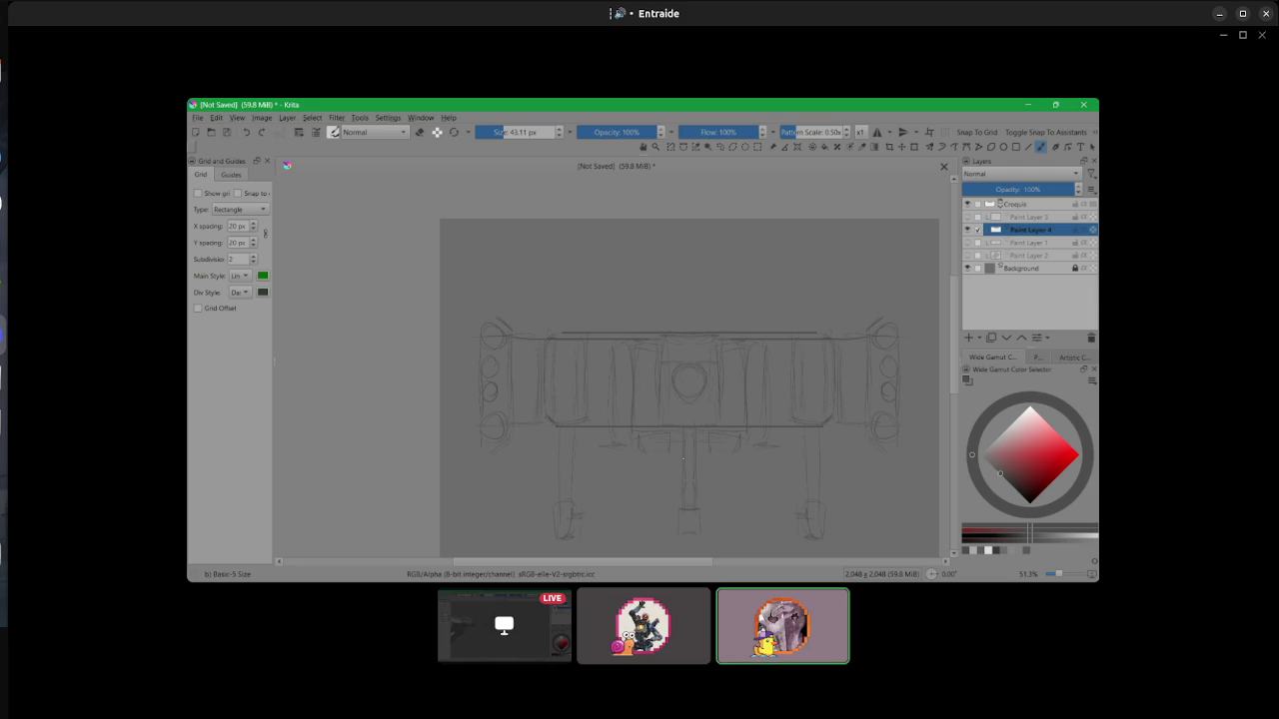
- Hide the front-view tank sketch layer to check the other layers
click(968, 230)
- Hide Paint Layer 3, show the earlier tank sketches on Paint Layer 2, and make it active
click(967, 217)
click(967, 256)
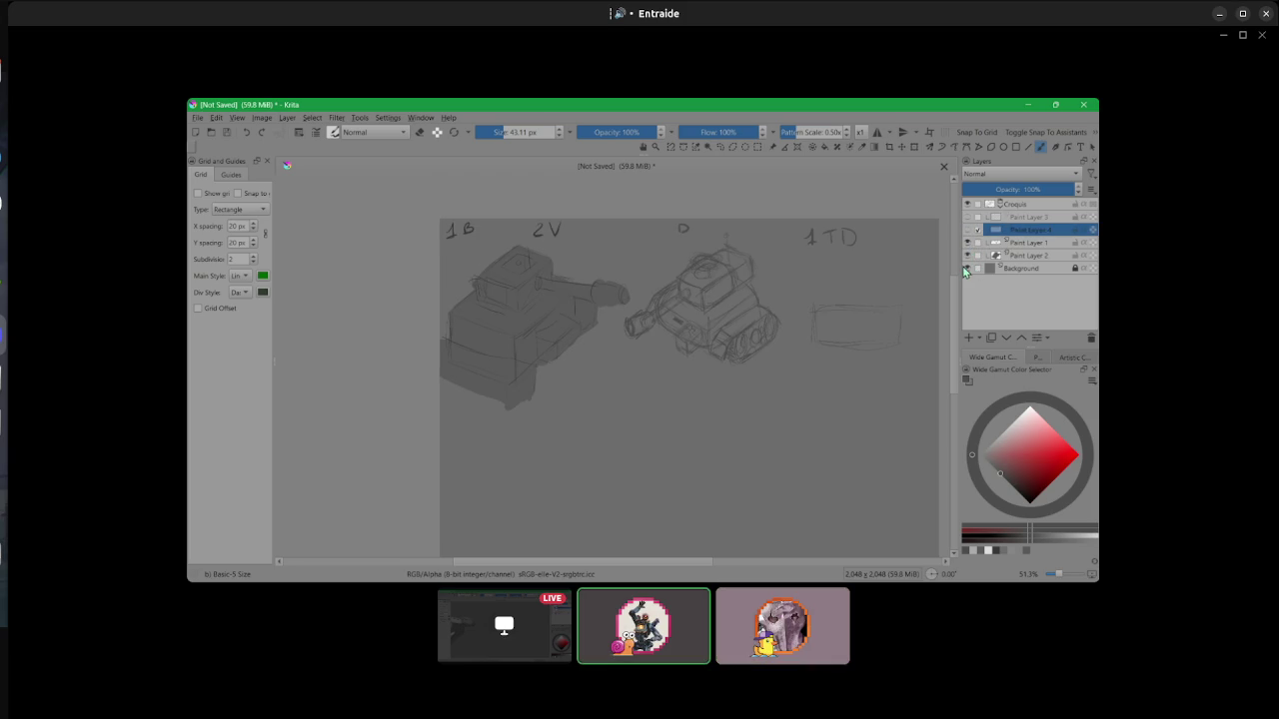
scroll(789, 254, up, 5)
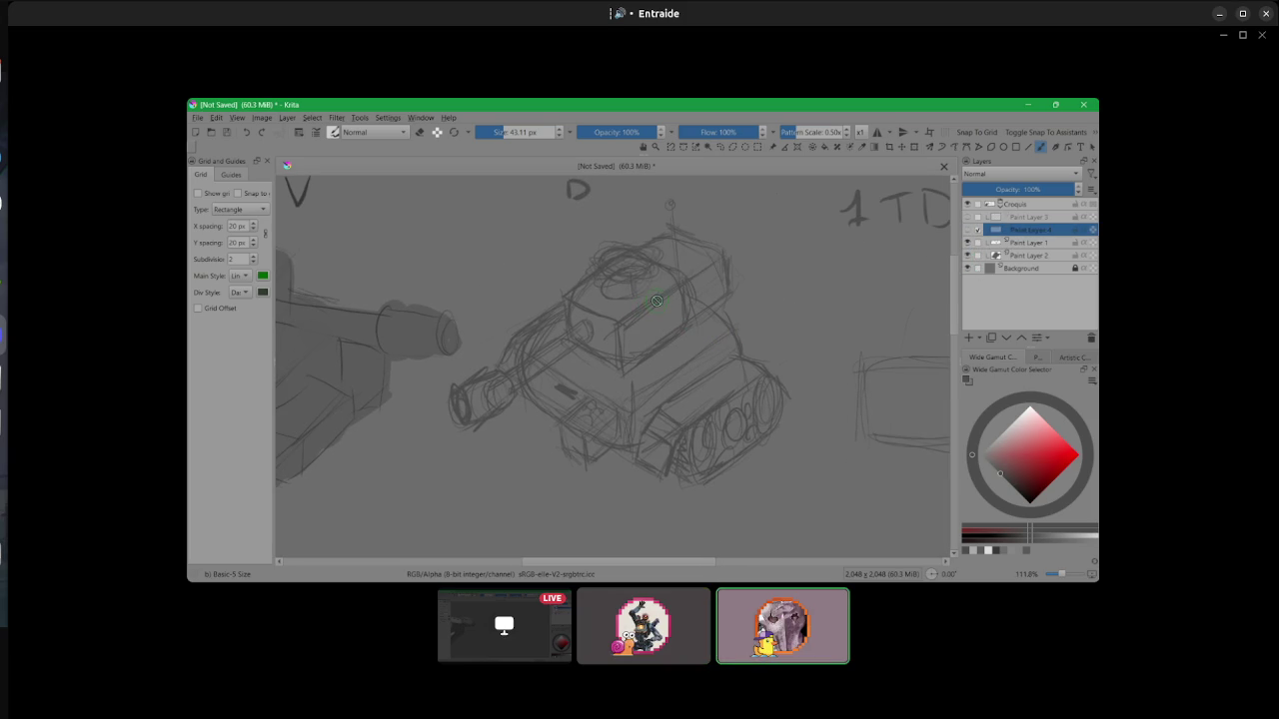
click(1011, 256)
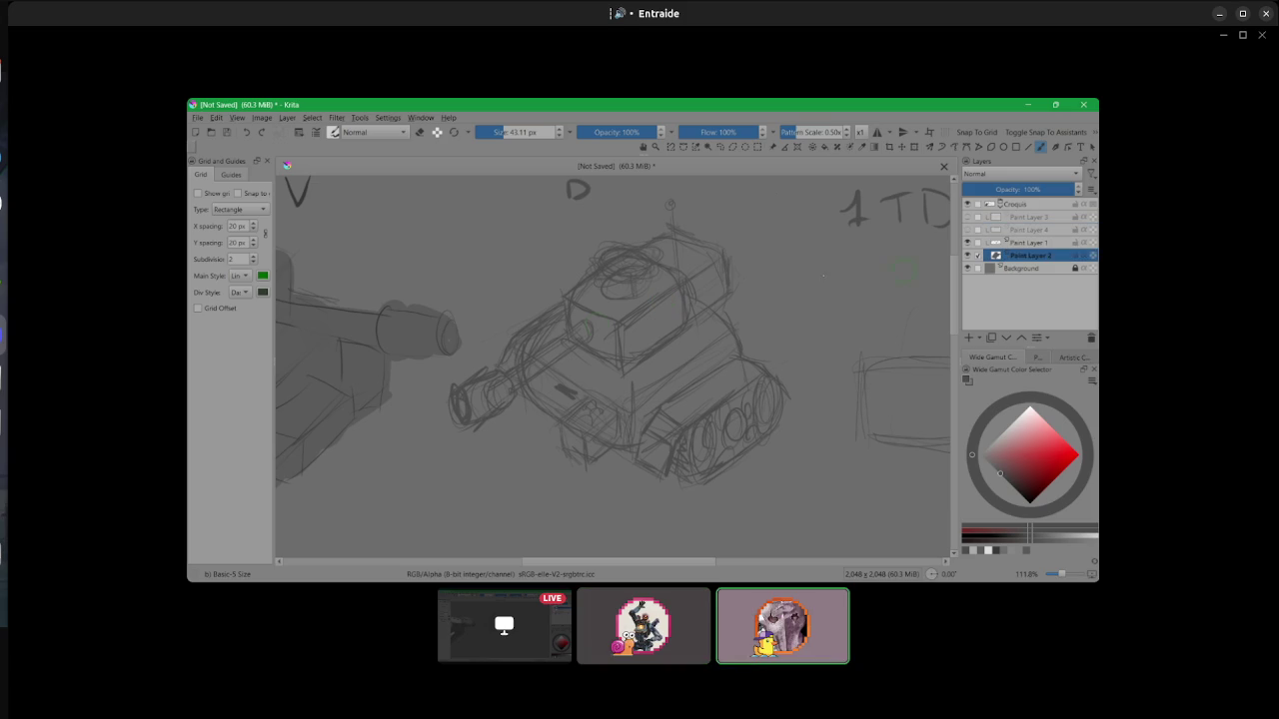
- Pick the Blender Basic Copy brush at 61.95 px and make Paint Layer 1 active
key(slash)
right_click(643, 321)
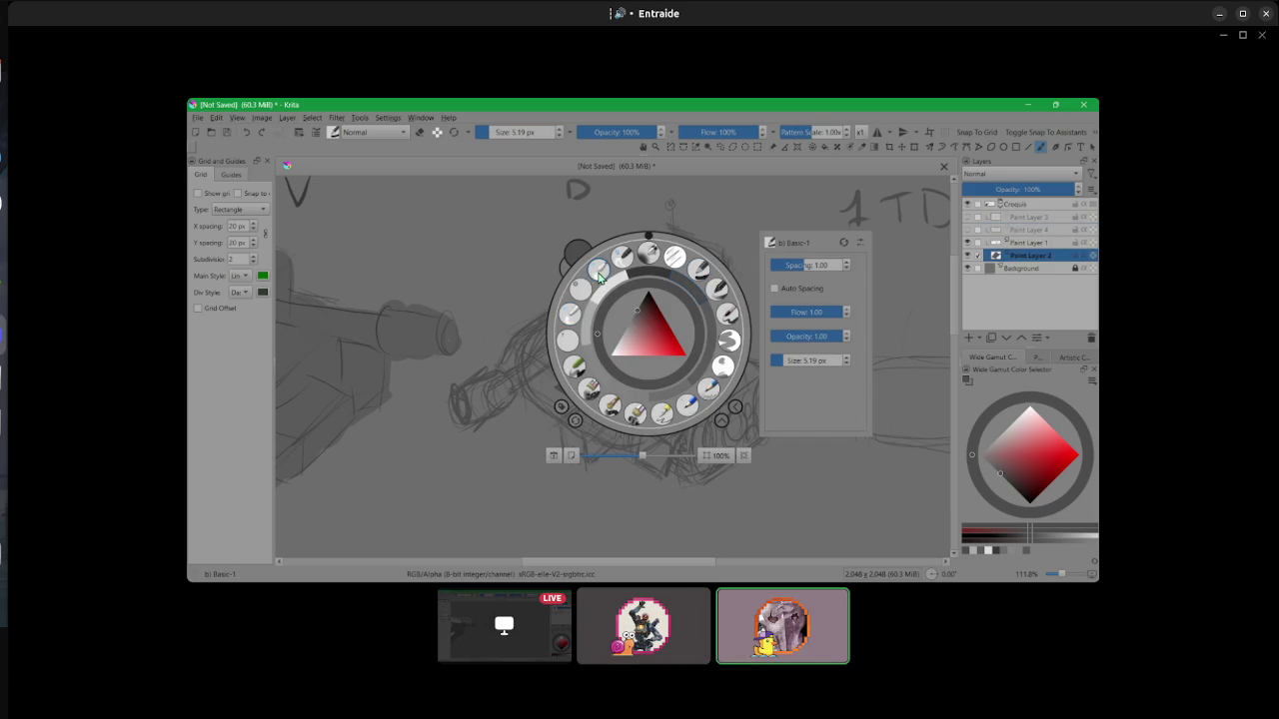
click(582, 291)
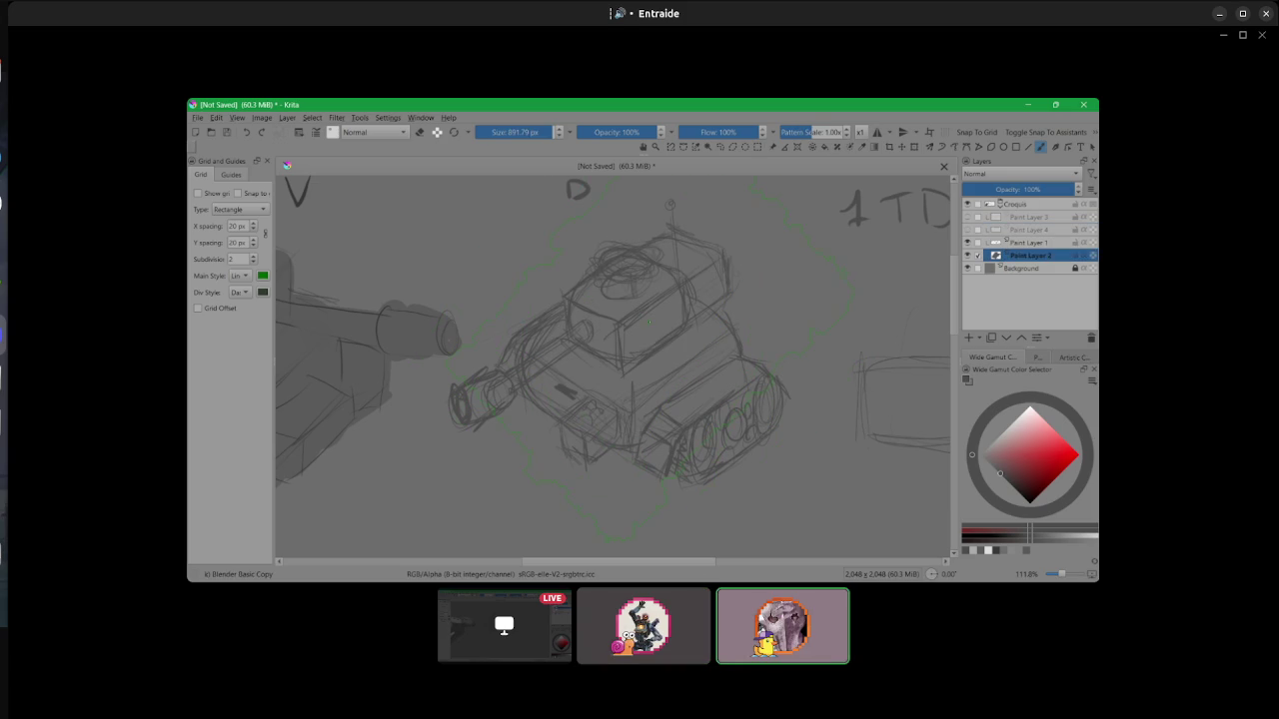
drag(649, 323, 508, 322)
click(1017, 243)
- Shade the D tank's turret in grey and paint a light grey gun barrel
drag(650, 302, 663, 295)
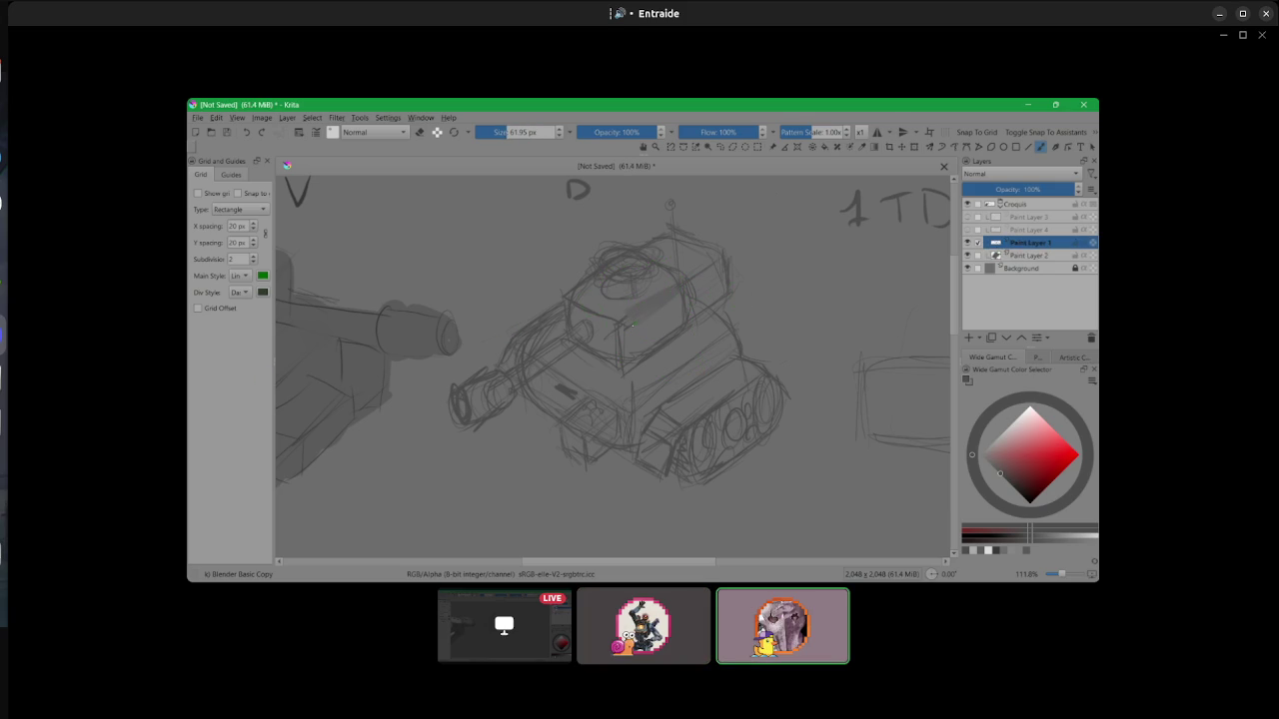
drag(638, 352, 722, 263)
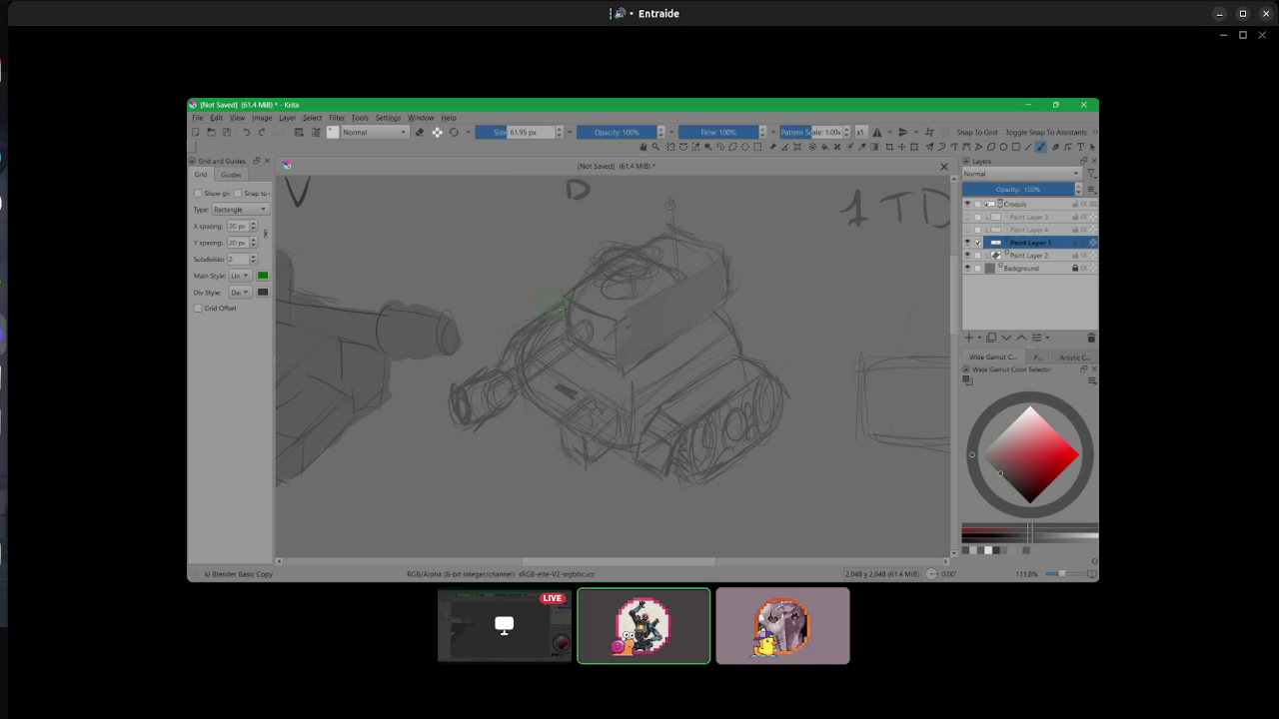
drag(589, 328, 462, 404)
drag(619, 268, 667, 283)
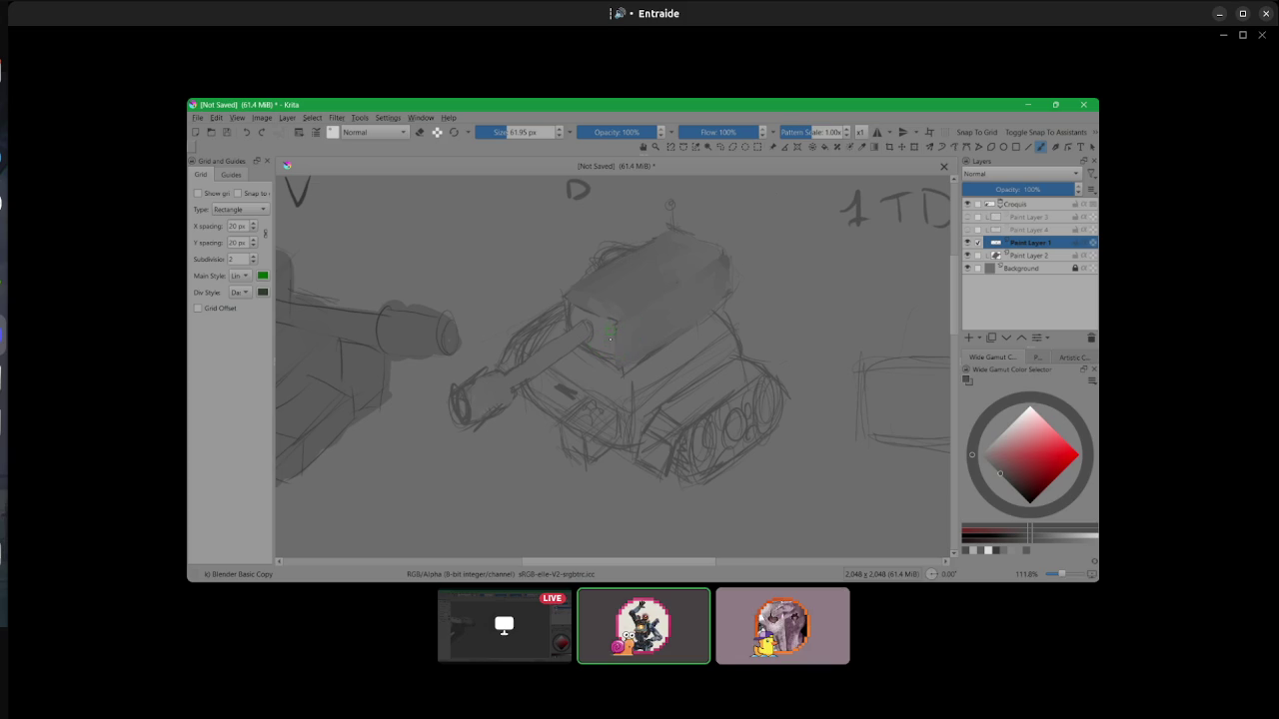
- Add a turret line, cover the hull slot, lighten the track wheels and darken the barrel
drag(573, 325, 571, 304)
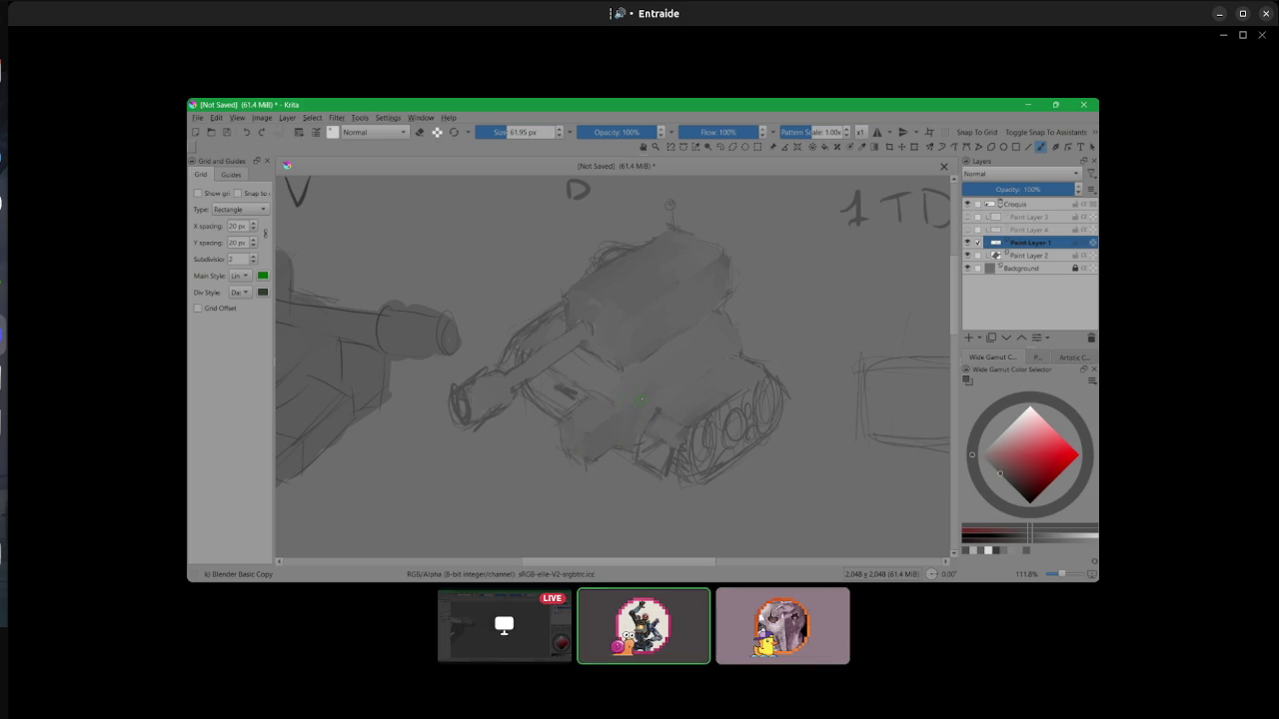
drag(554, 387, 577, 398)
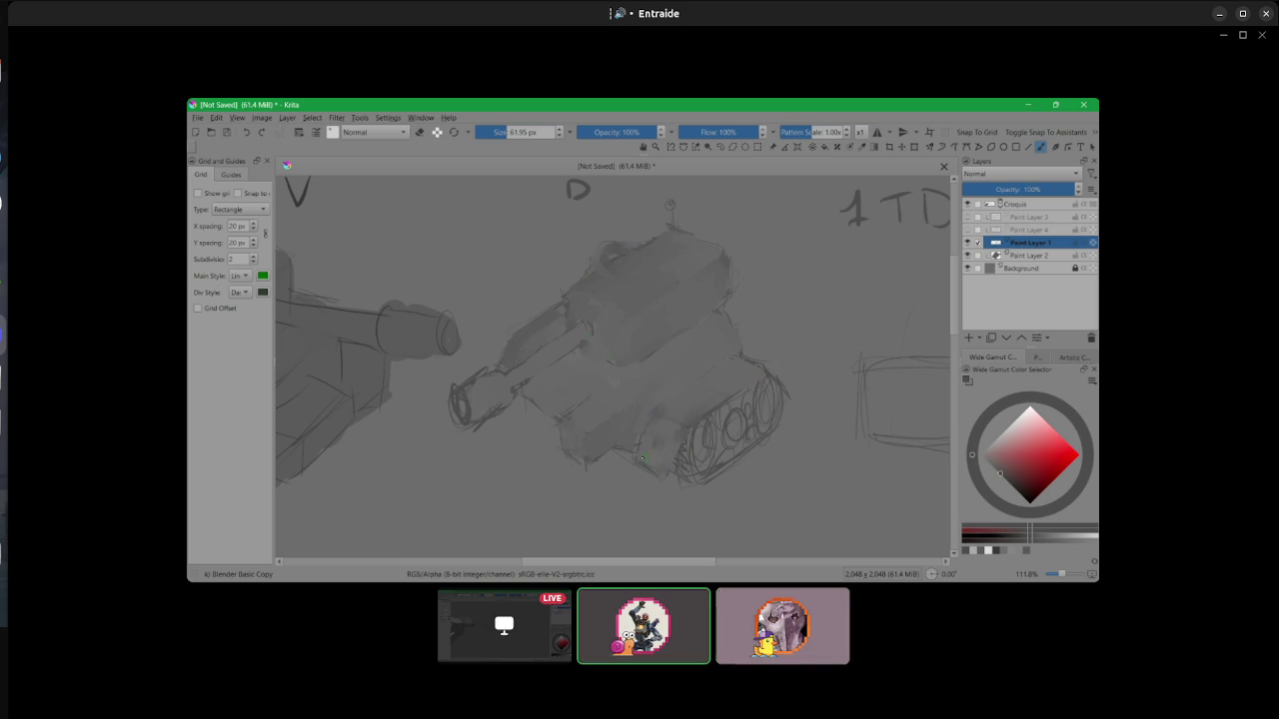
mouse_move(698, 432)
mouse_down()
mouse_move(704, 465)
mouse_move(741, 408)
mouse_up()
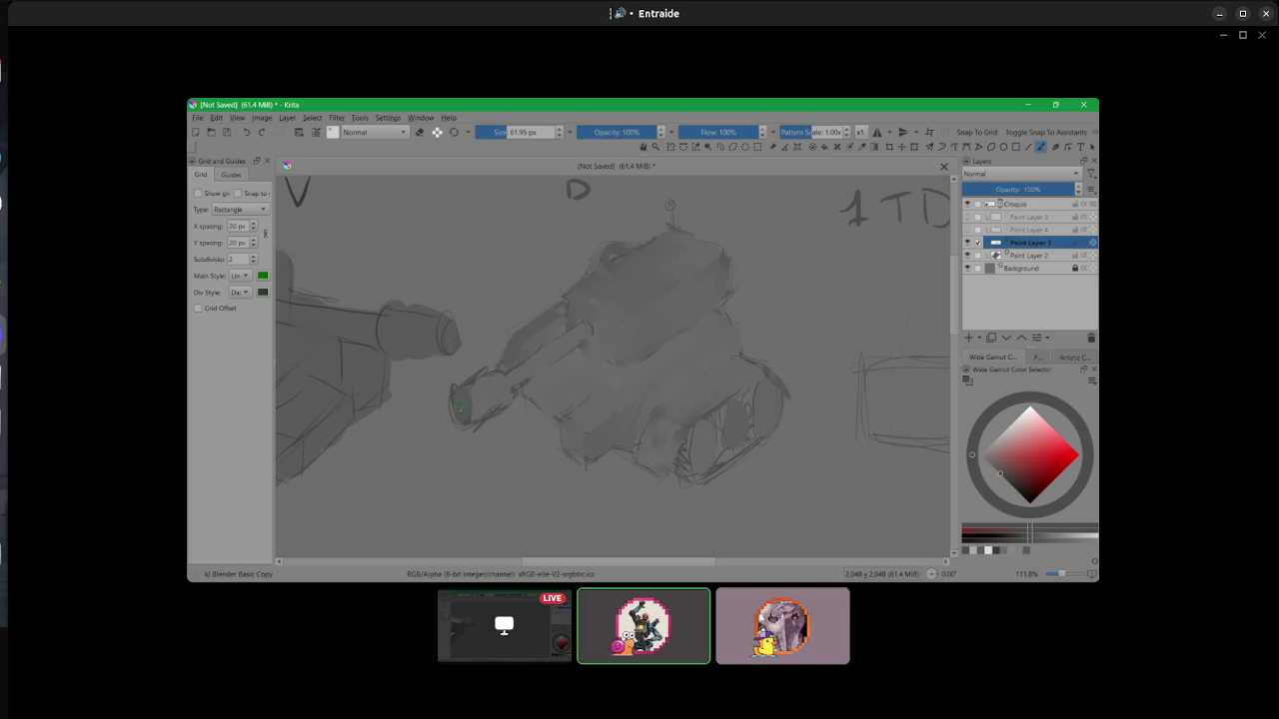
drag(457, 387, 465, 391)
key(slash)
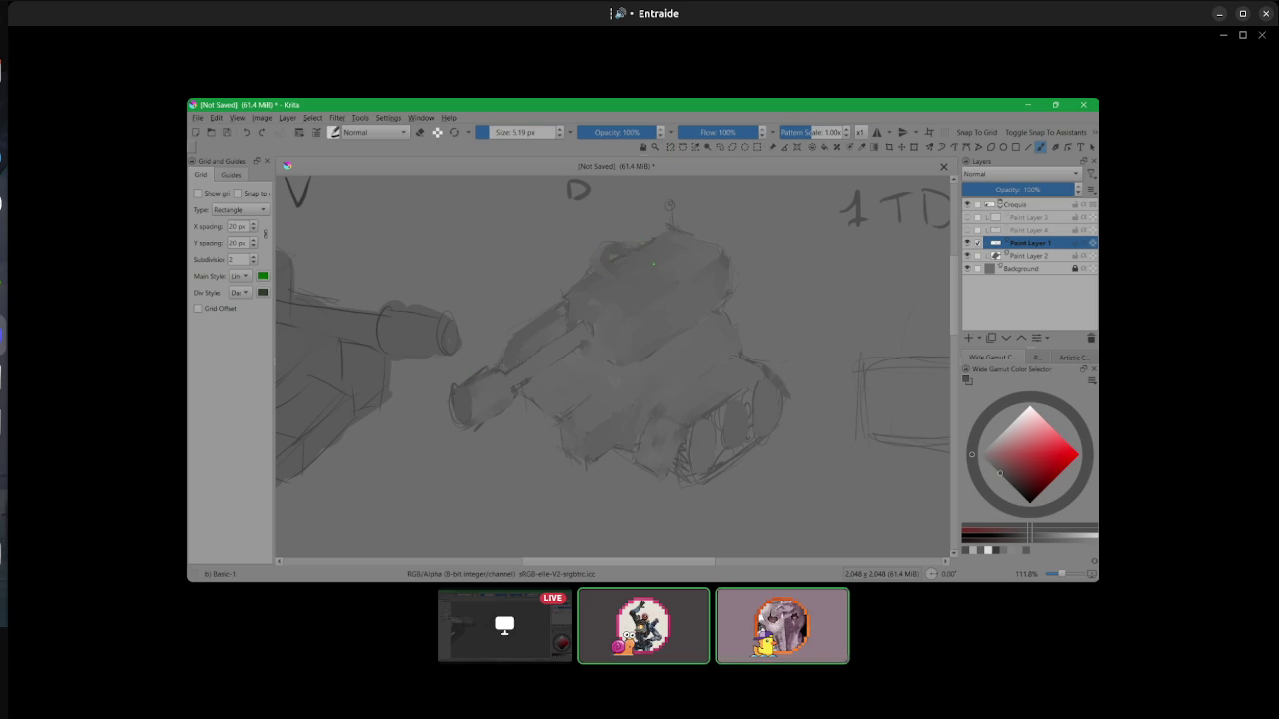
- With Basic-5 Size, draw dark edges on the turret top and outline a hollow gun muzzle
key(slash)
right_click(671, 283)
click(751, 268)
drag(637, 240, 610, 243)
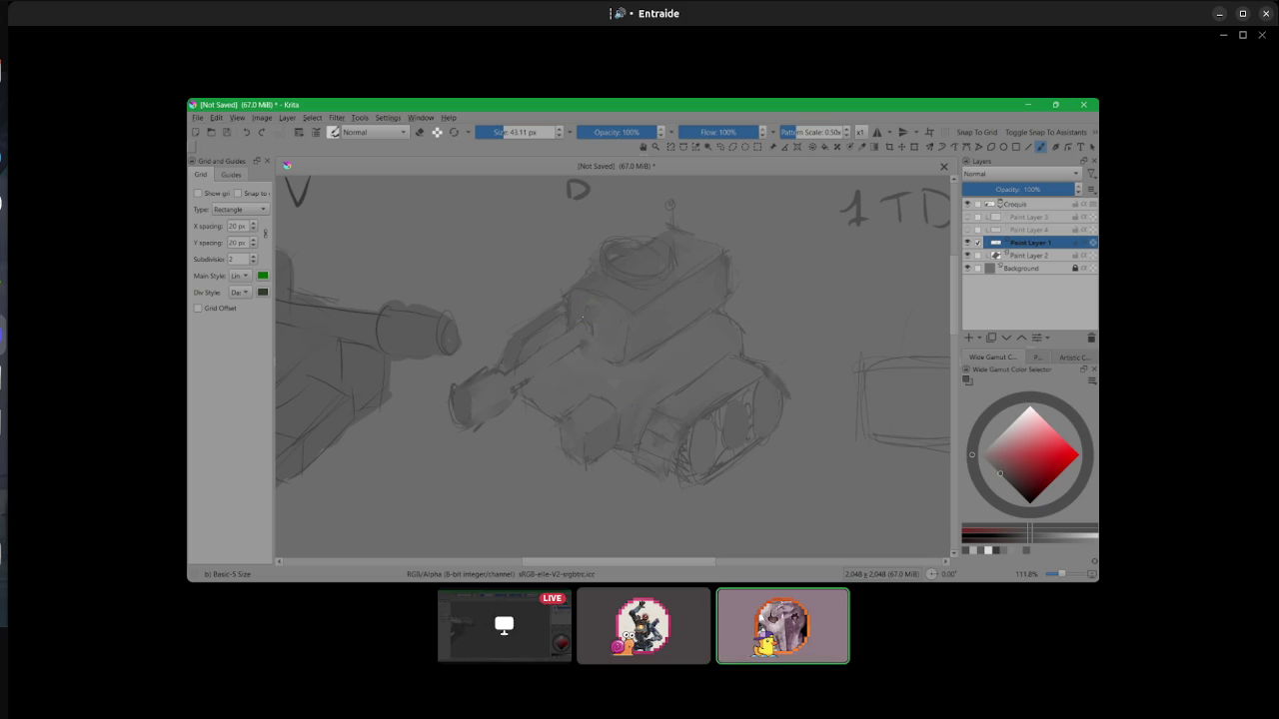
click(593, 316)
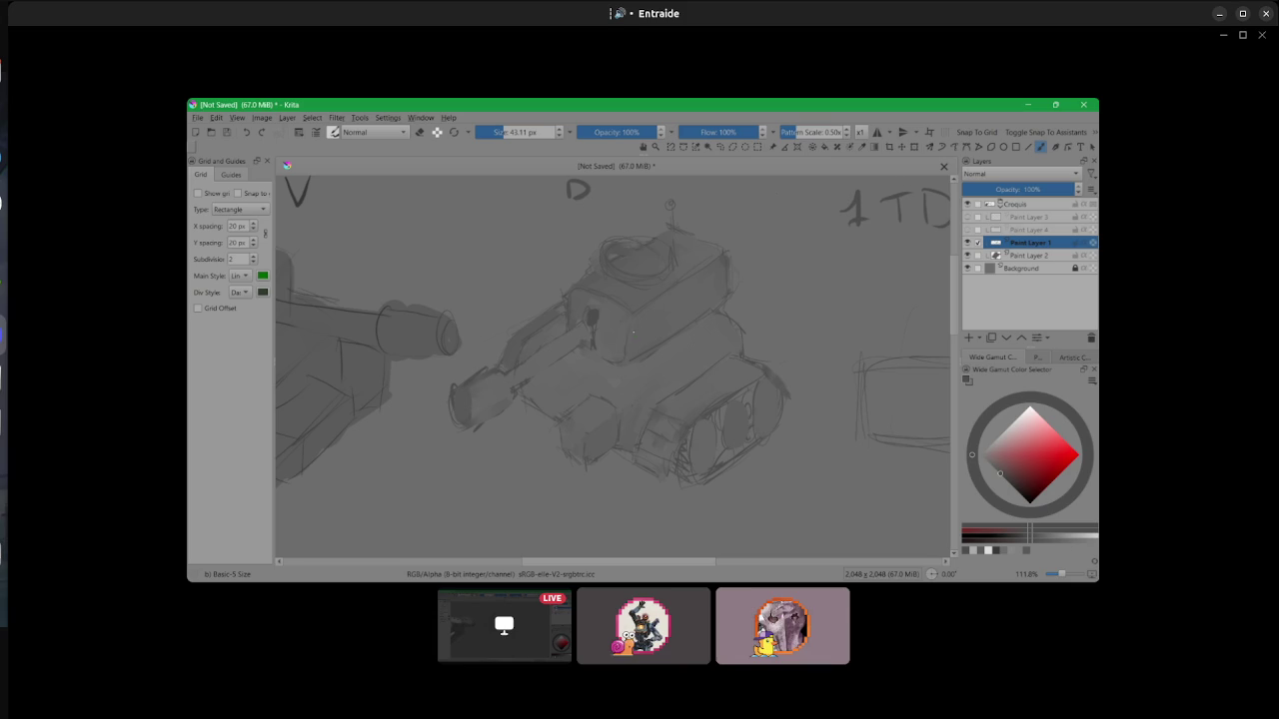
drag(460, 396, 463, 410)
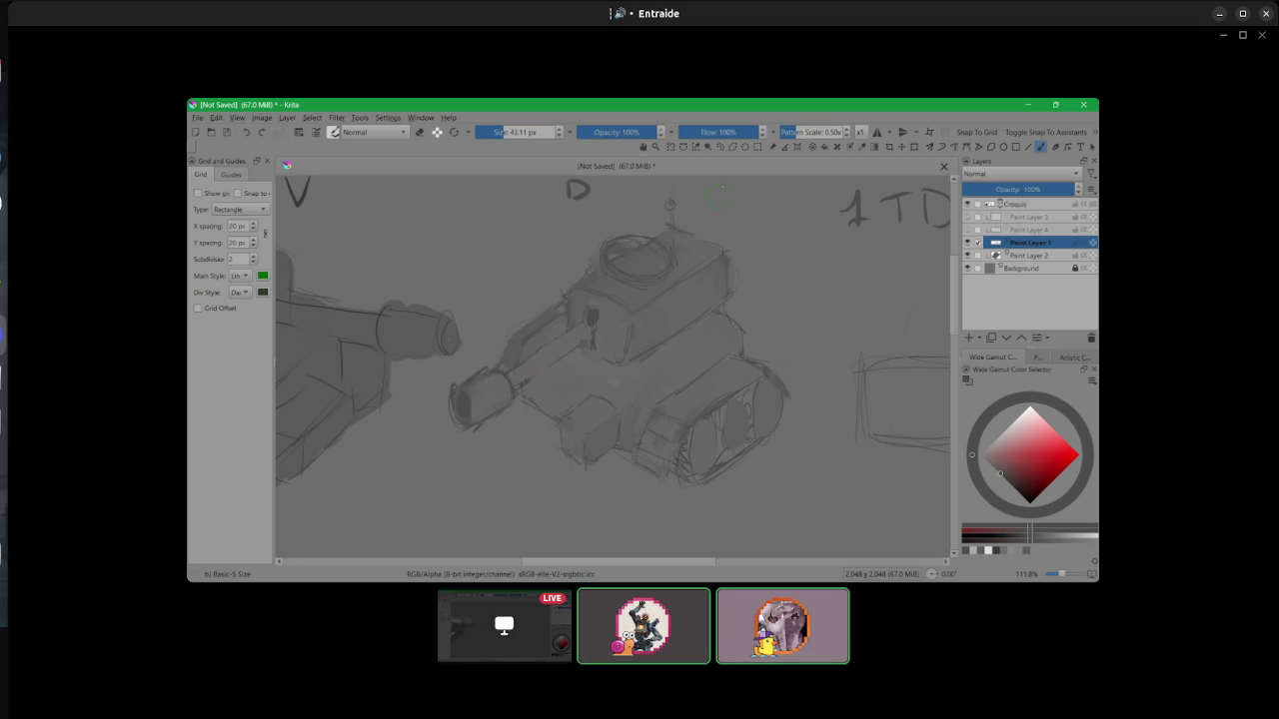
key(slash)
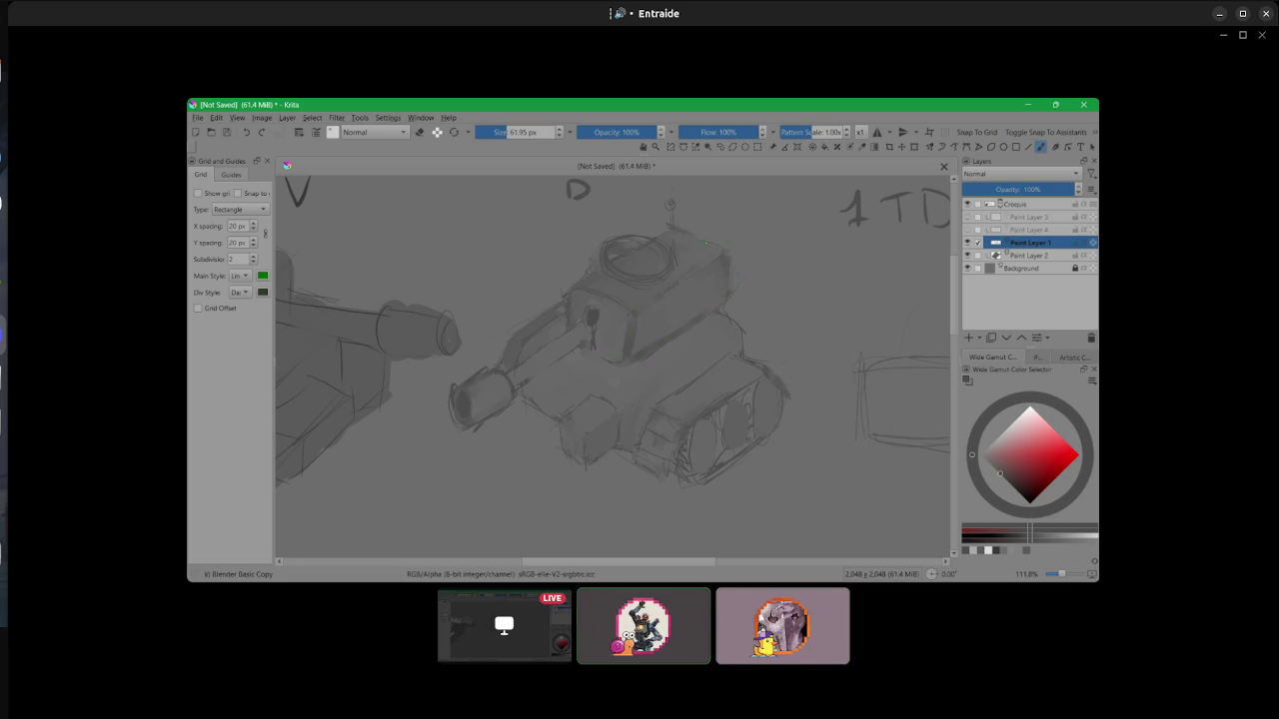
- Draw round shell ends in the front hull box with Basic-5 Size, then zoom back out
key(slash)
scroll(591, 407, up, 1)
scroll(589, 414, up, 2)
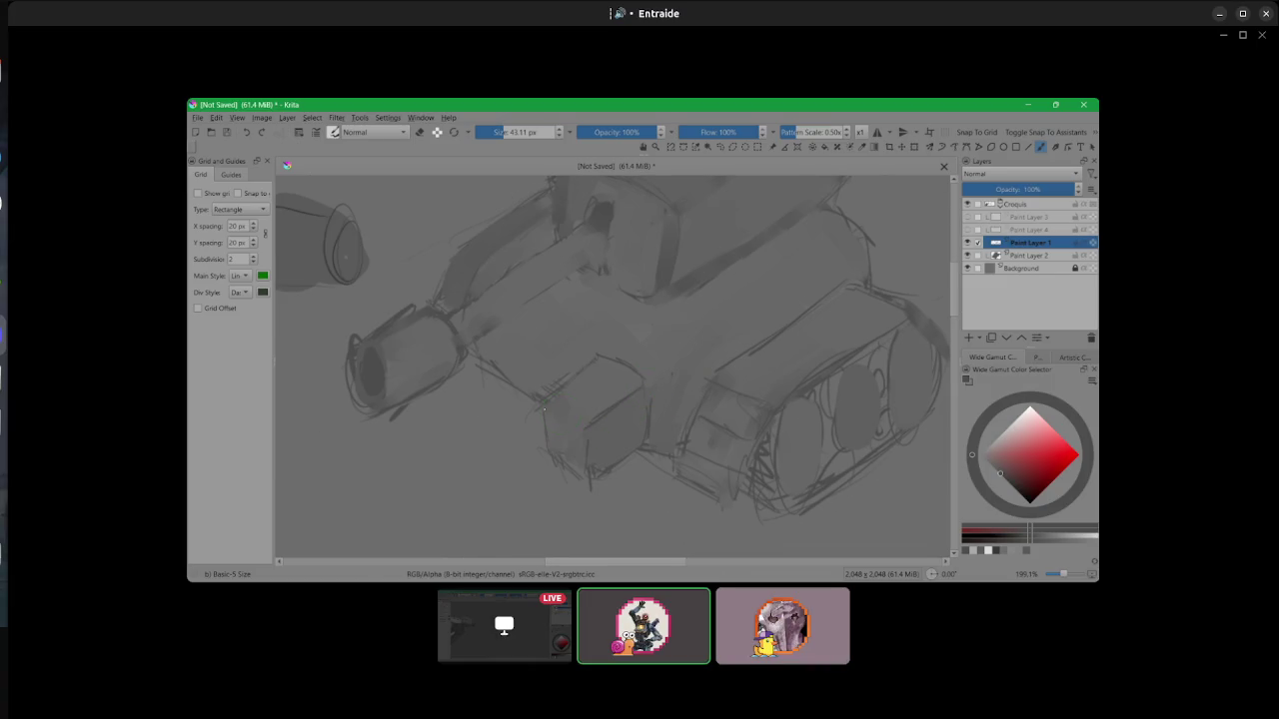
mouse_move(596, 403)
mouse_down()
mouse_move(600, 385)
mouse_move(625, 383)
mouse_move(614, 368)
mouse_move(591, 376)
mouse_up()
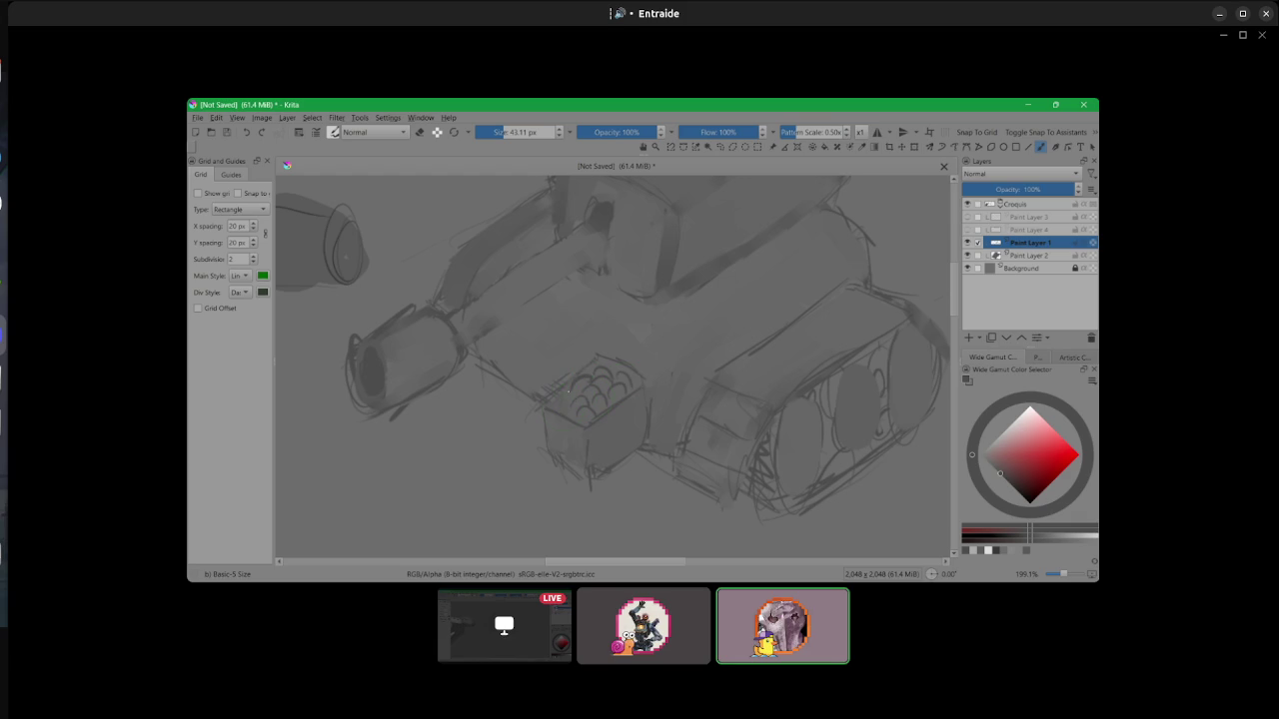
scroll(752, 319, down, 3)
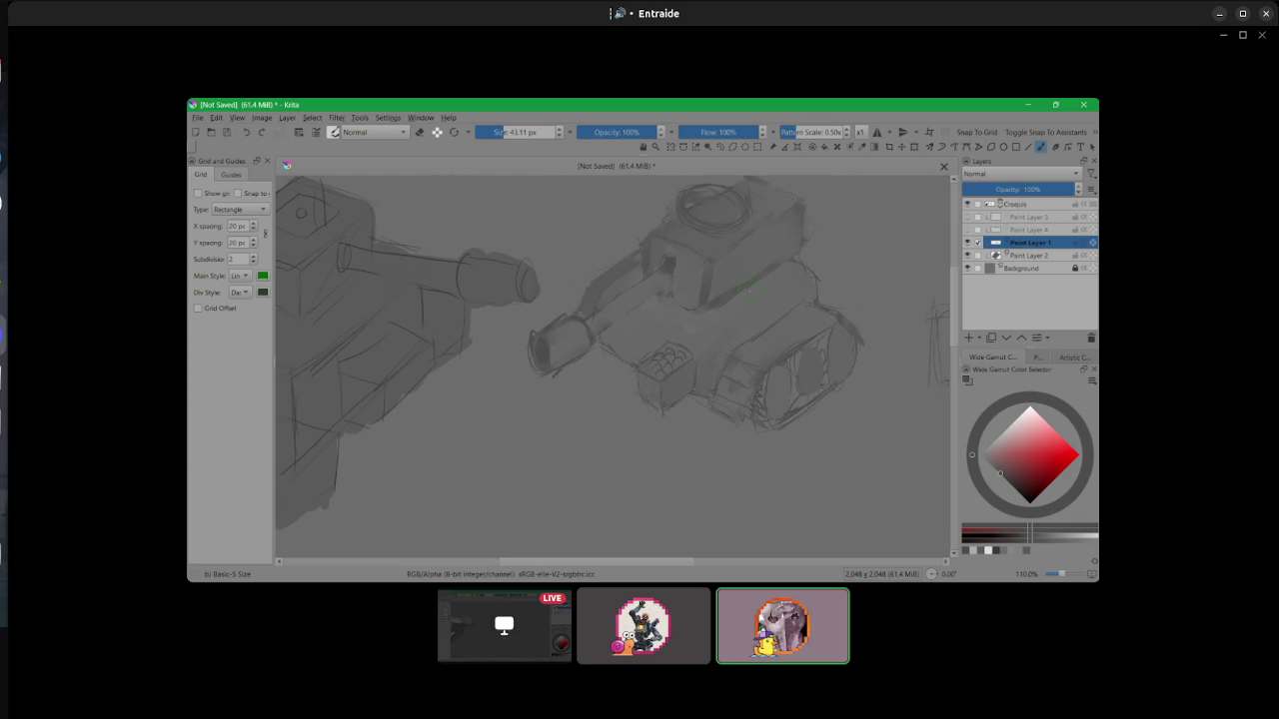
drag(755, 283, 736, 318)
scroll(749, 325, down, 3)
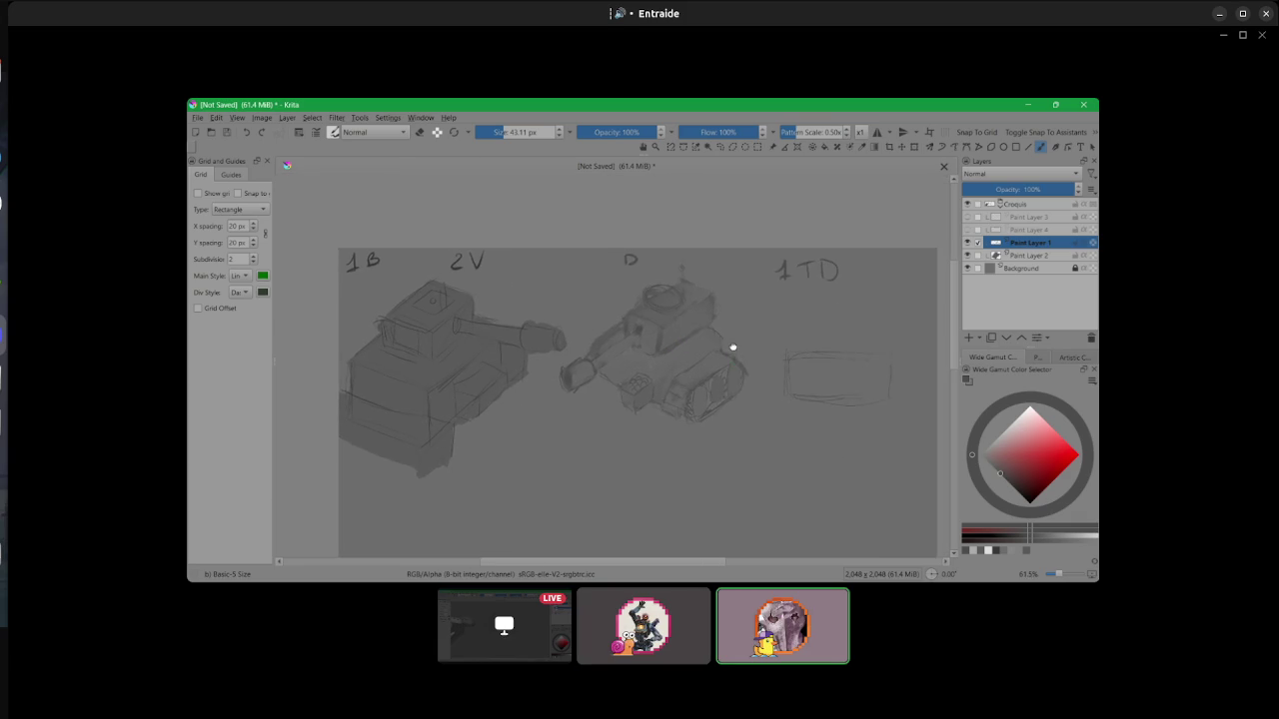
- Block in the 1TD tank's boxy turret and upper hull outlines above its rectangular base
scroll(637, 277, up, 2)
scroll(556, 297, up, 1)
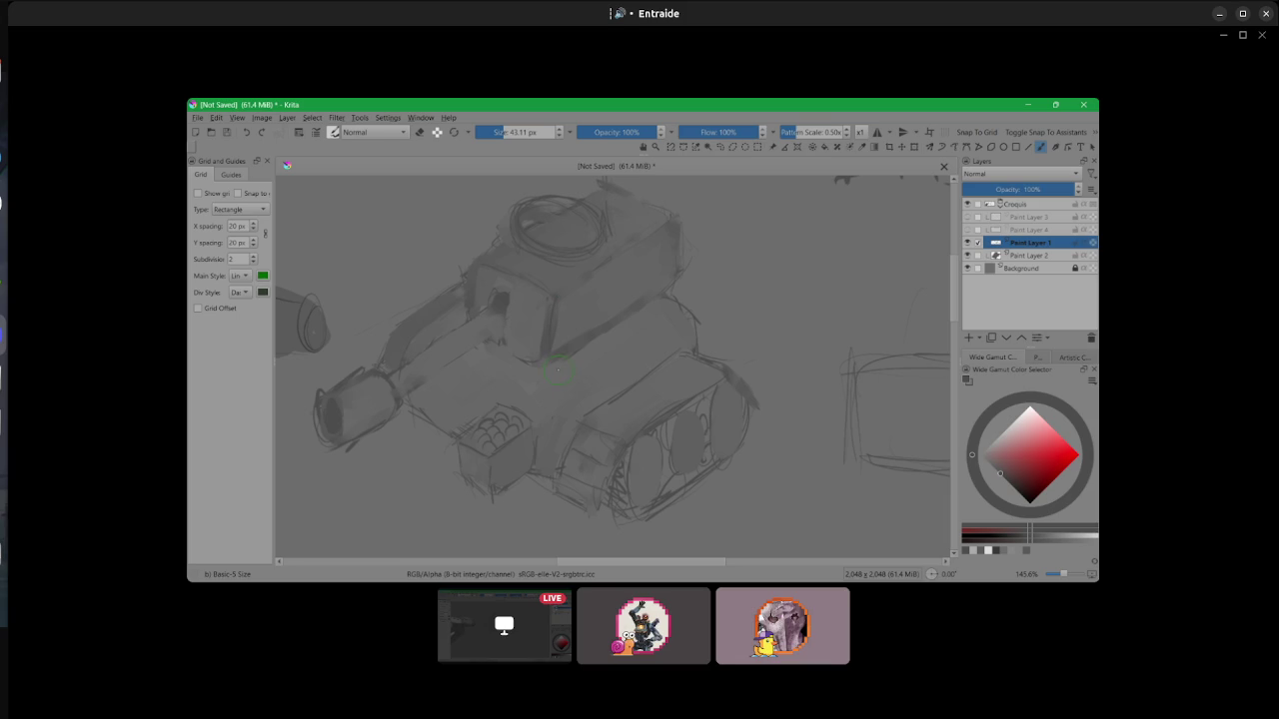
drag(557, 370, 367, 305)
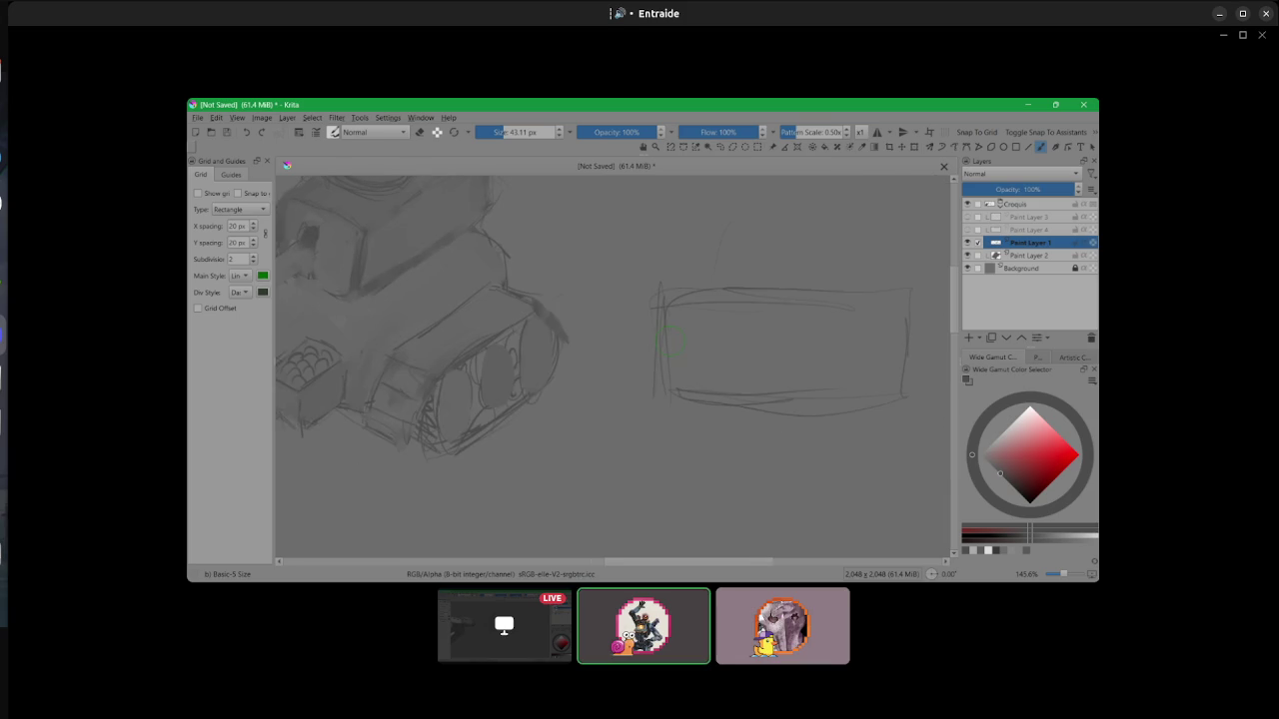
scroll(750, 349, down, 3)
scroll(750, 349, up, 4)
mouse_move(697, 293)
mouse_down()
mouse_move(695, 234)
mouse_move(839, 218)
mouse_move(840, 300)
mouse_move(695, 295)
mouse_up()
drag(850, 244, 901, 243)
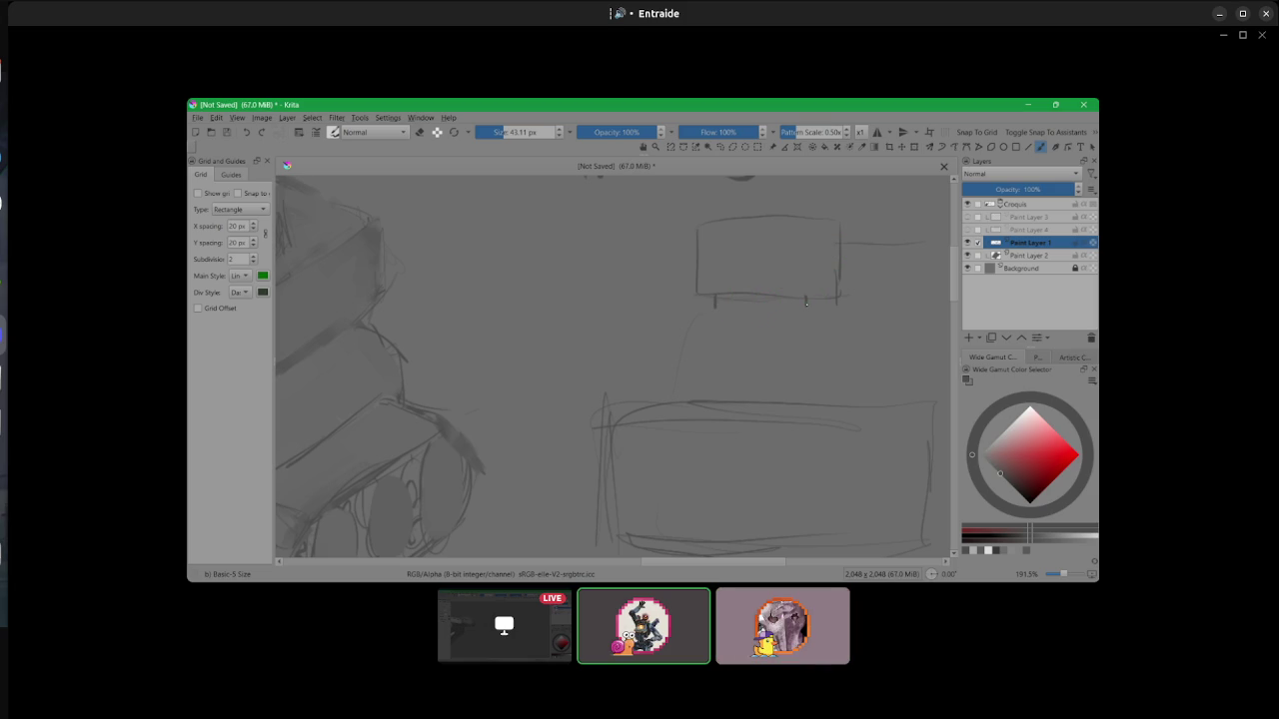
drag(710, 309, 839, 297)
mouse_move(620, 376)
mouse_down()
mouse_move(883, 298)
mouse_move(857, 398)
mouse_move(861, 386)
mouse_up()
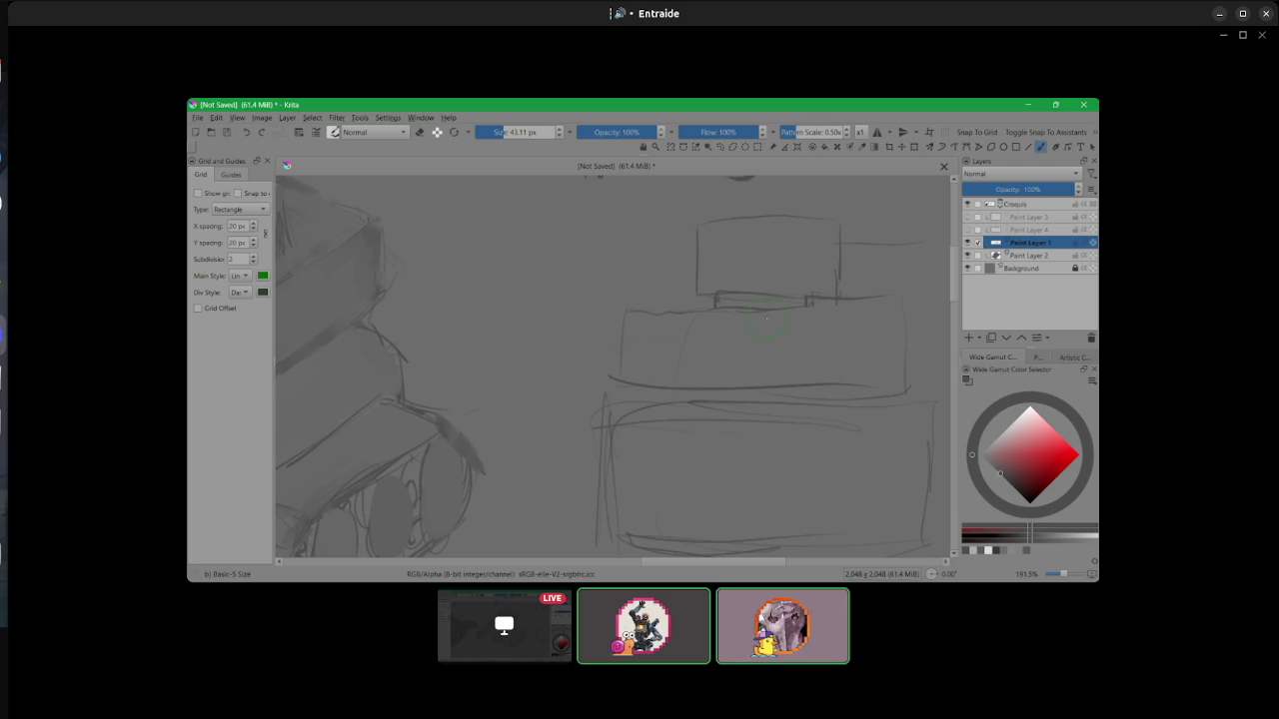
drag(658, 13, 317, 208)
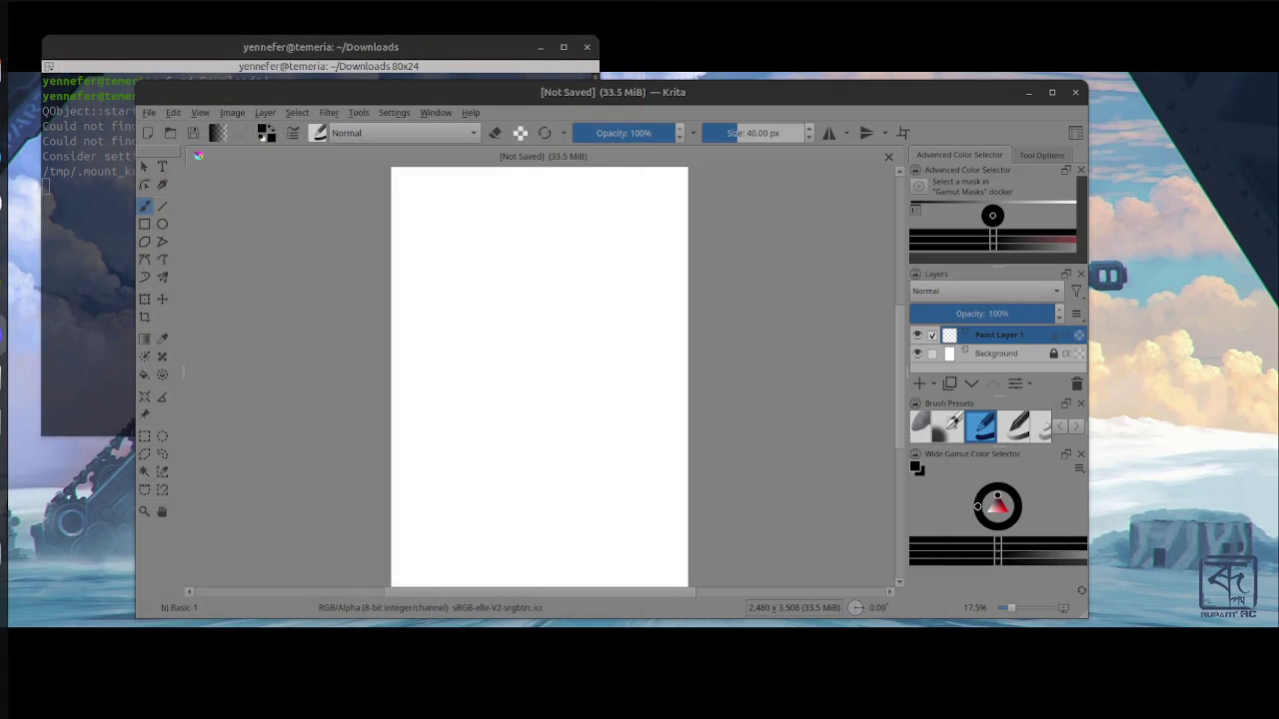
- Quit Krita with Ctrl+Q and close the terminal with Ctrl+D
key(ctrl+q)
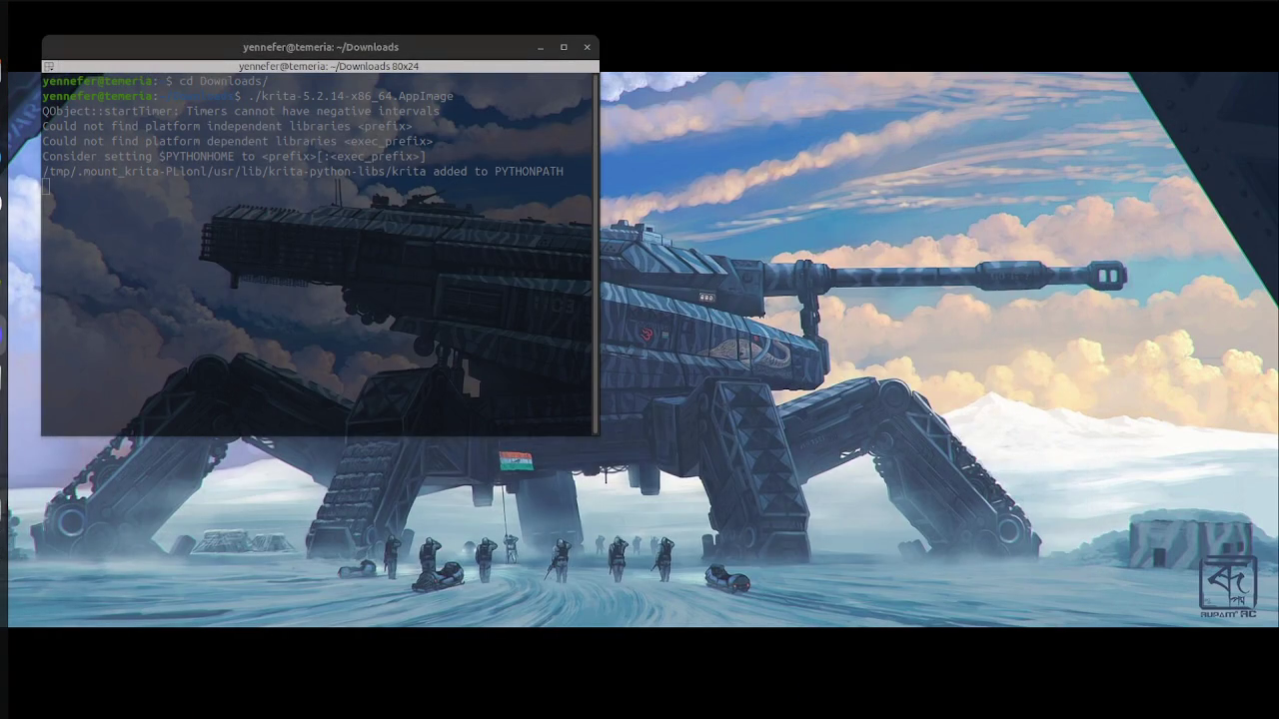
key(ctrl+d)
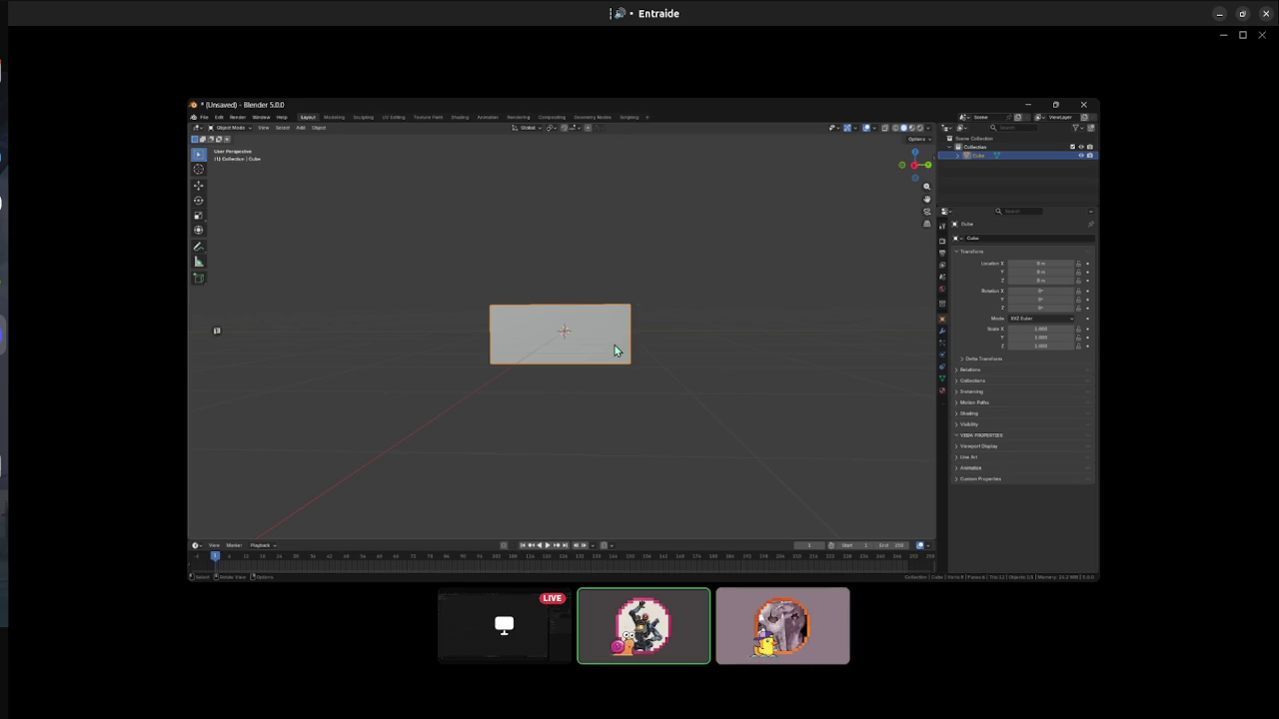
- Duplicate the cube and lower the copy along Z to stack two boxes
key(shift)
key(shift+d)
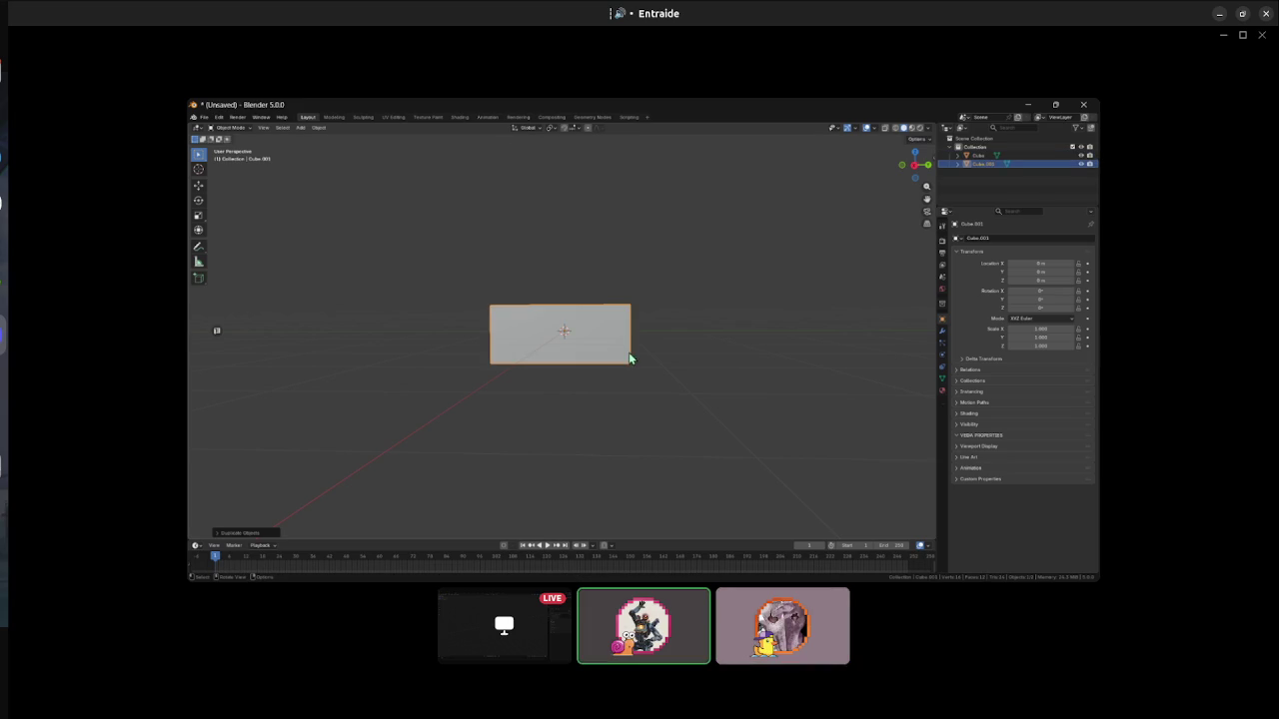
key(z)
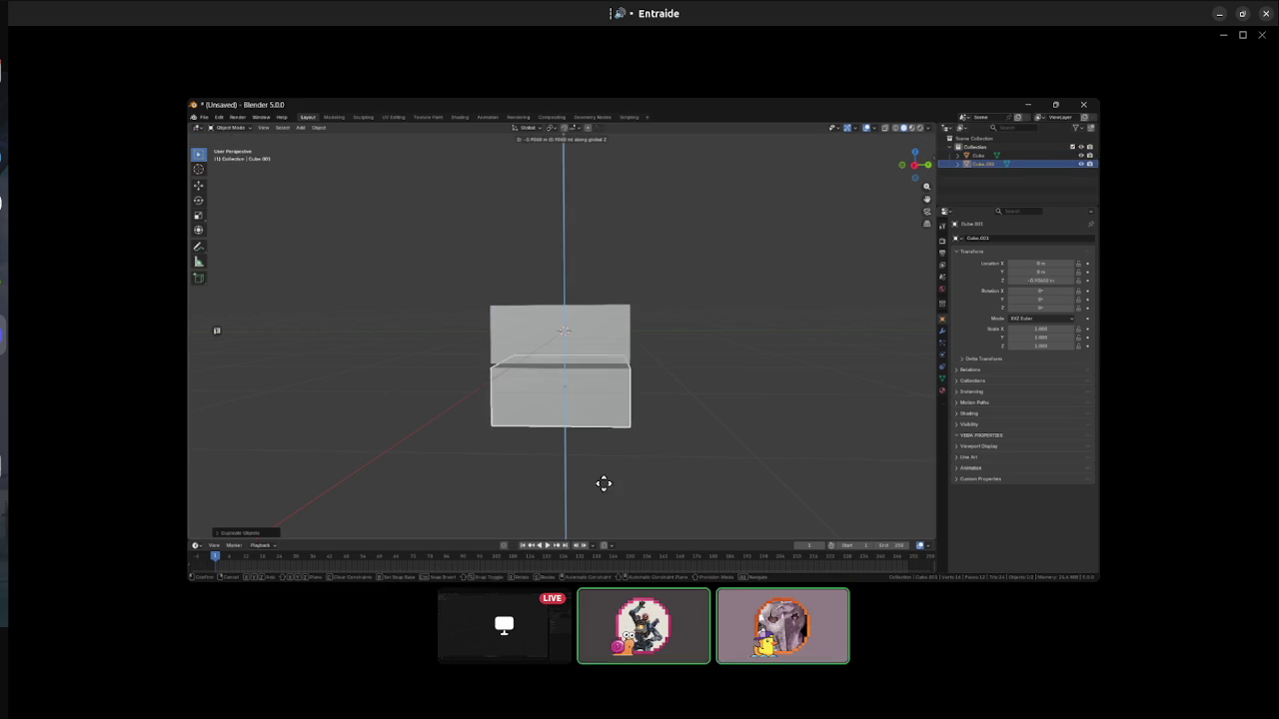
click(605, 447)
click(601, 324)
drag(650, 331, 580, 331)
- Add a cylinder with 4 vertices and a 0.3 radius
key(shift+a)
mouse_move(566, 337)
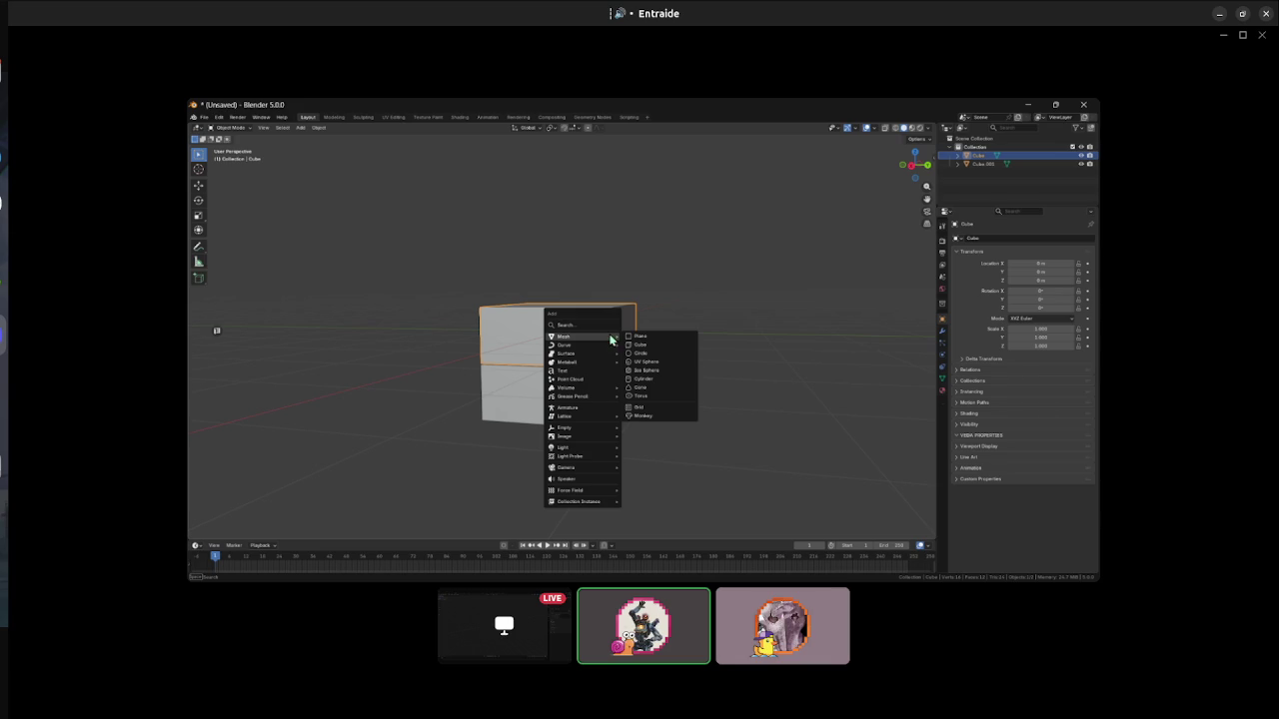
click(657, 379)
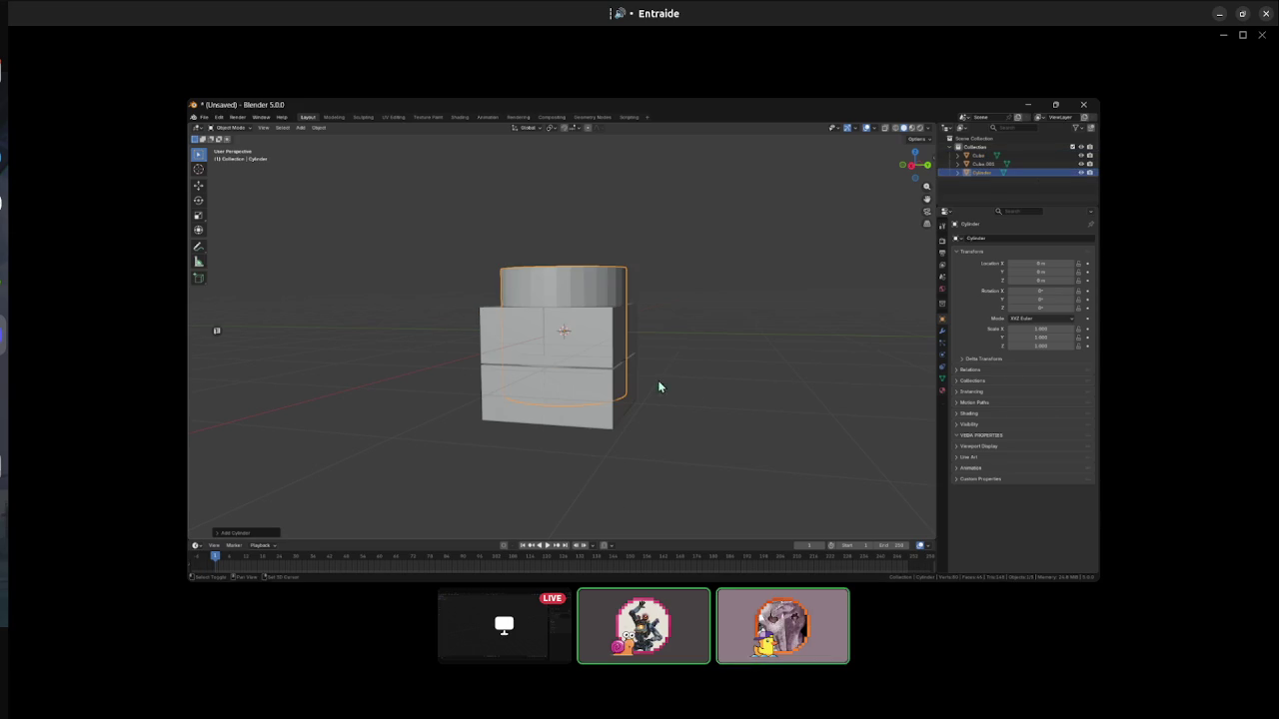
click(236, 532)
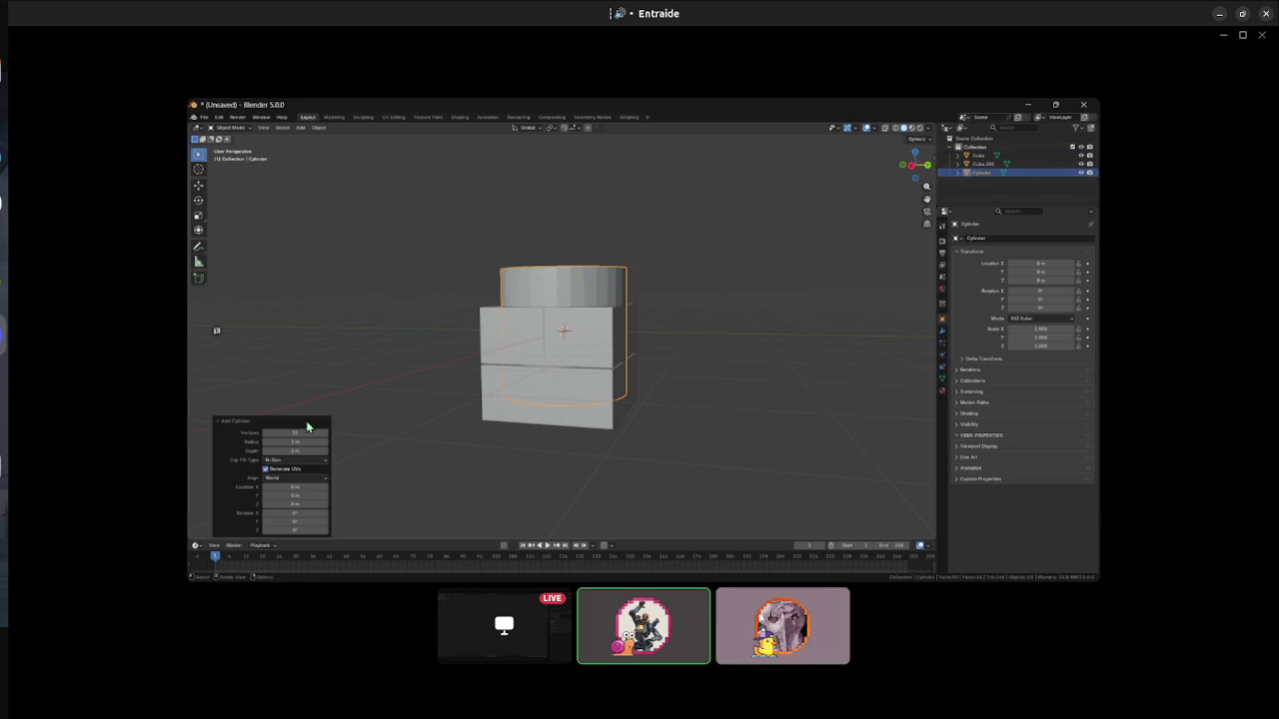
click(299, 434)
text(4)
key(Return)
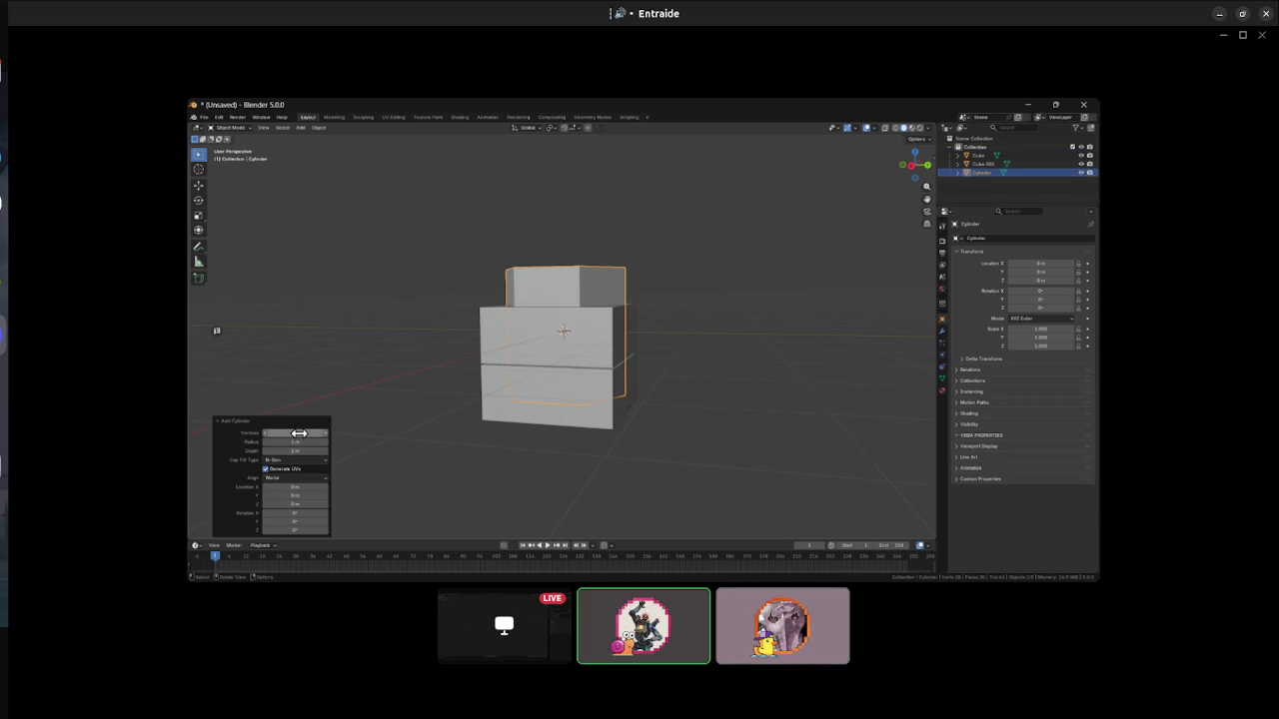
click(299, 442)
text(1)
key(BackSpace)
text(0.3)
key(Return)
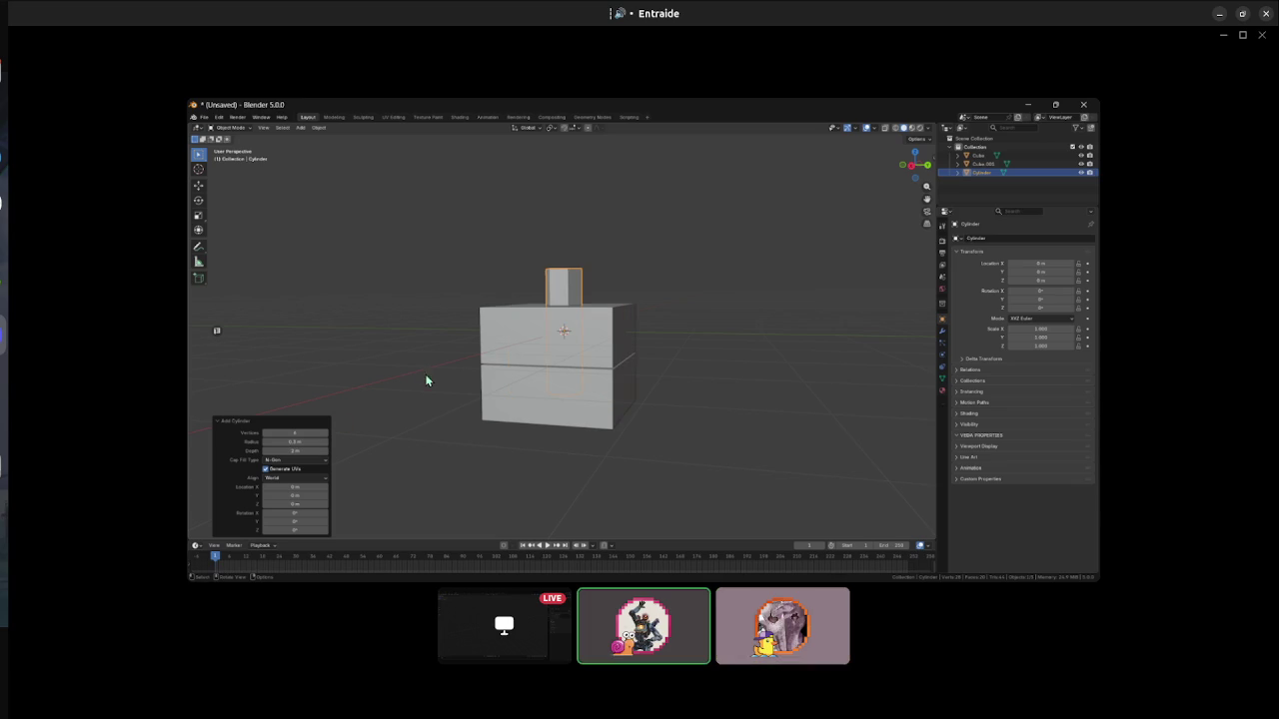
- Rotate the cylinder 90° about Y and slide it along X to stick out as a barrel
key(r)
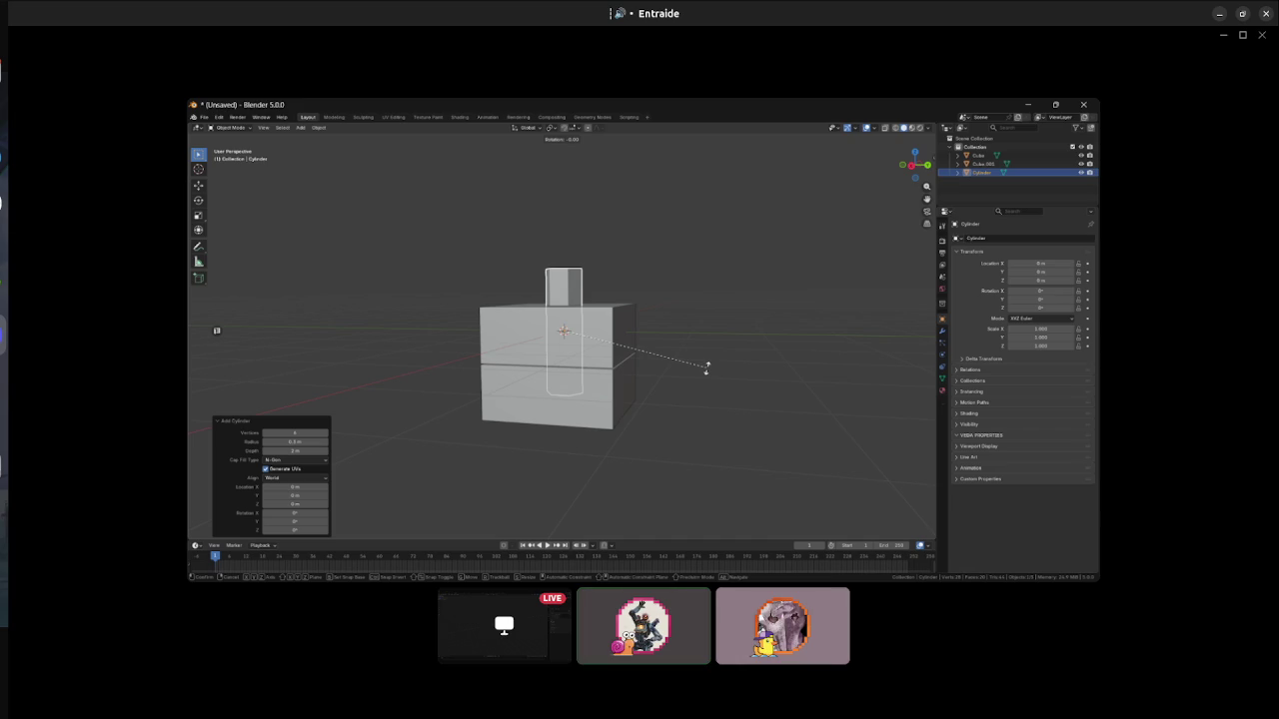
text(y)
text(90)
key(Return)
key(g)
key(y)
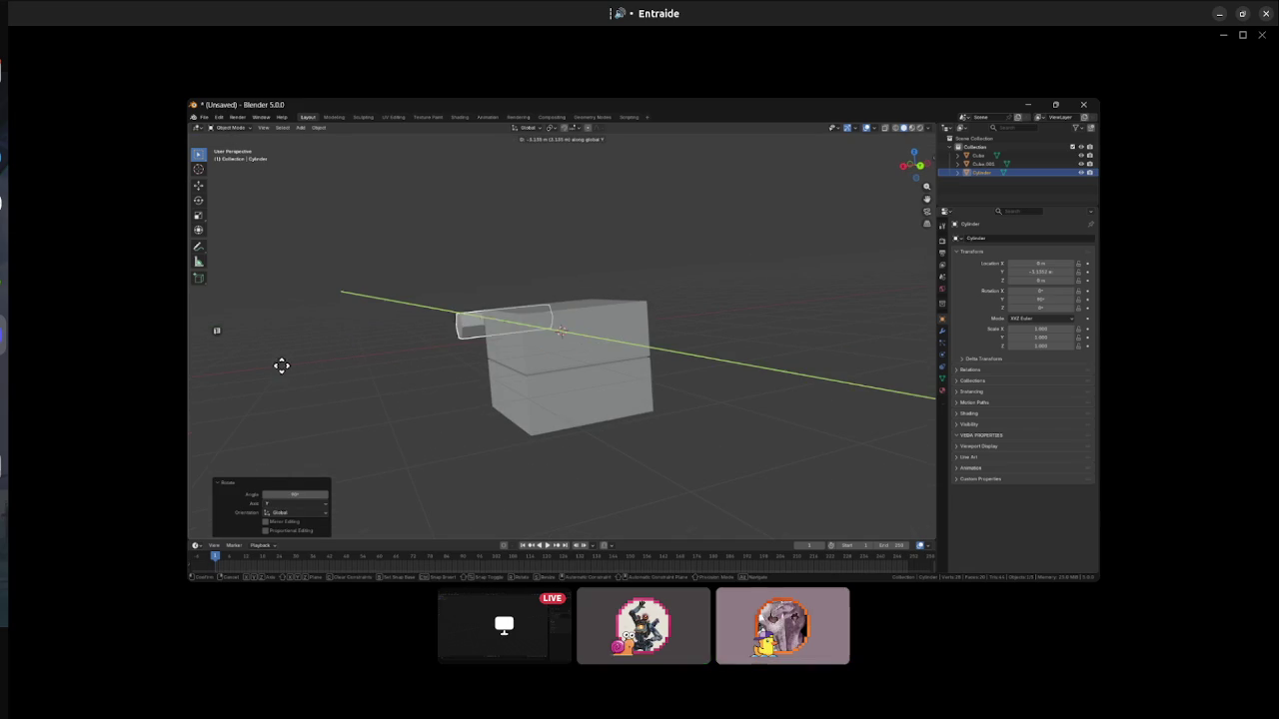
key(Escape)
key(g)
key(x)
click(243, 400)
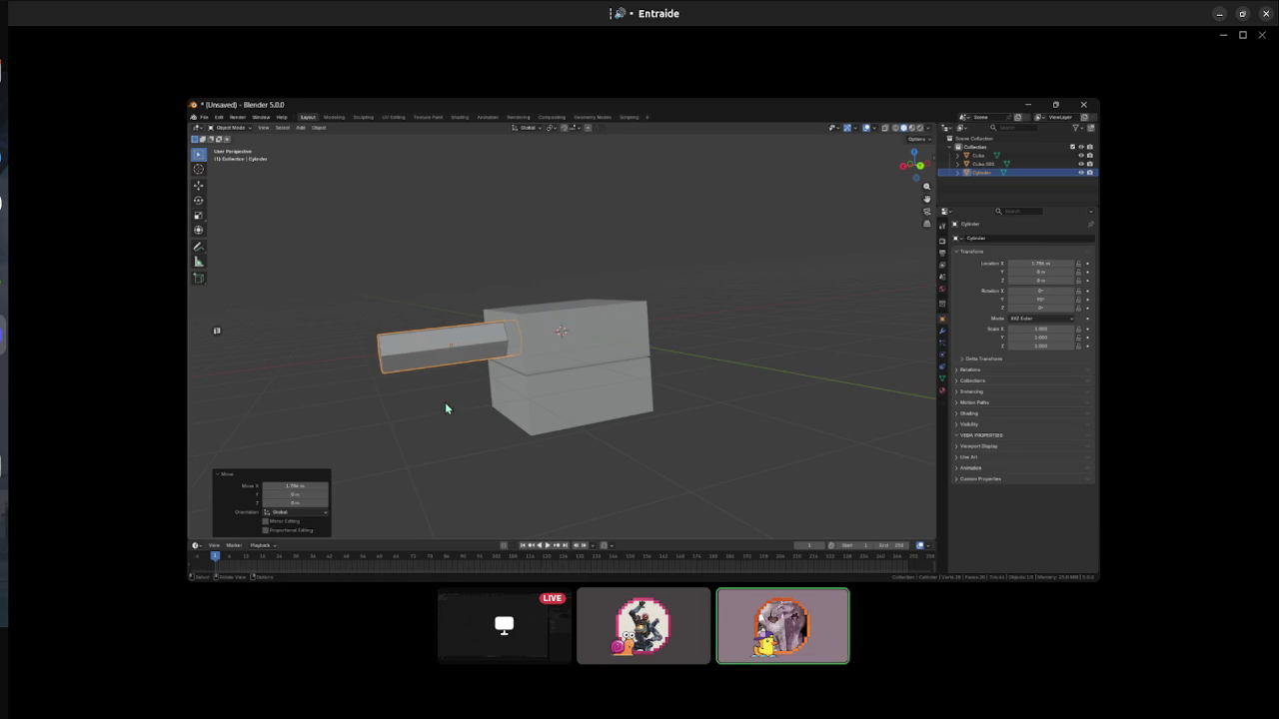
key(KP_3)
key(KP_1)
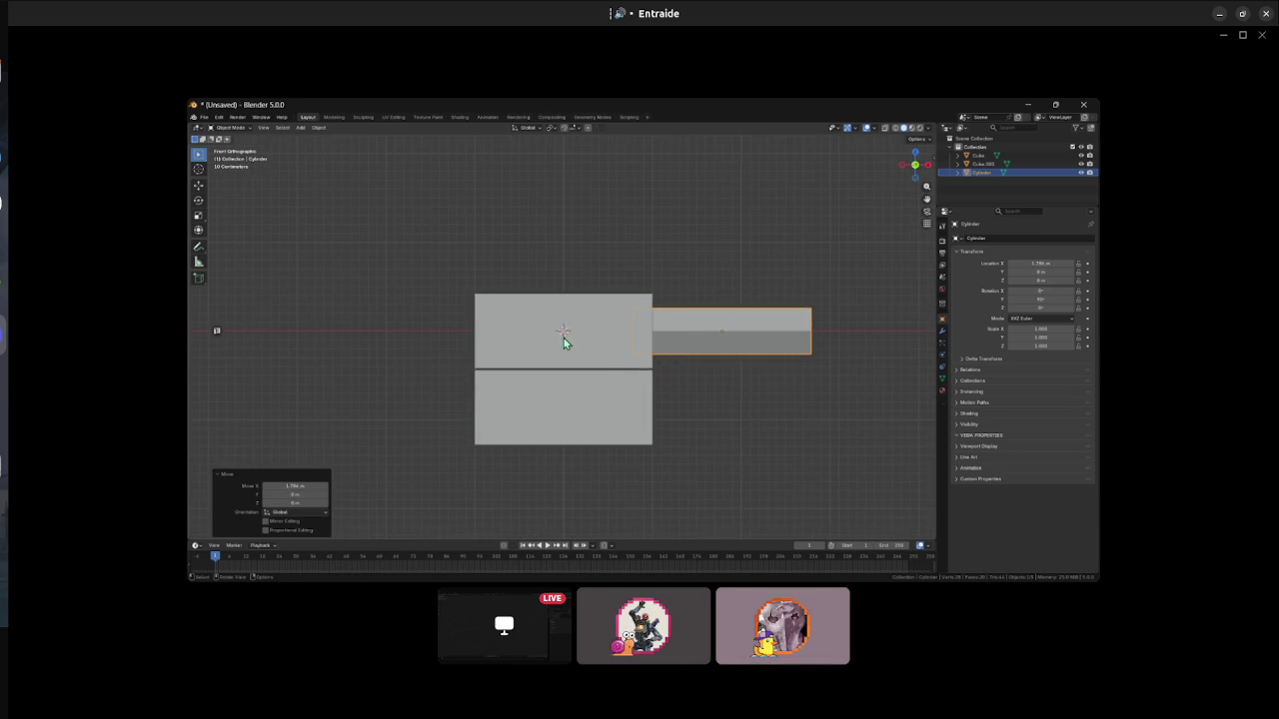
drag(564, 342, 551, 486)
click(561, 300)
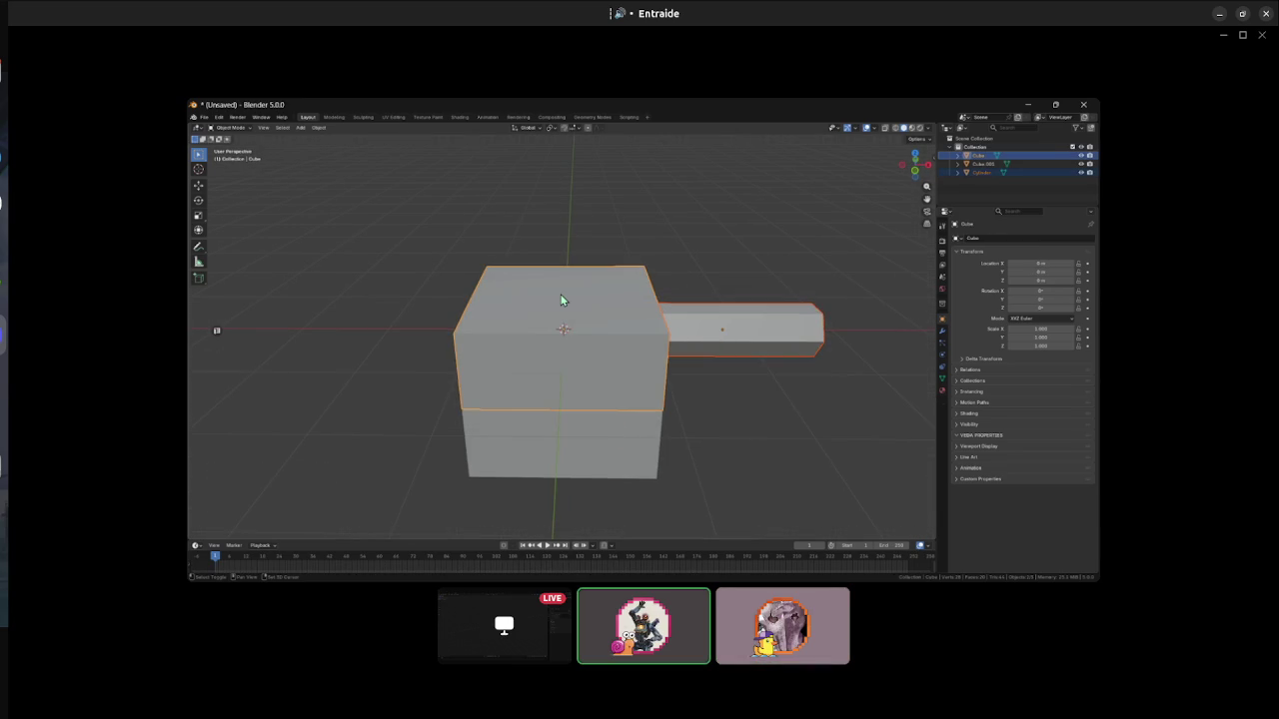
- Join the barrel into the upper box and rotate the combined turret around Z
key(ctrl+j)
key(r)
key(z)
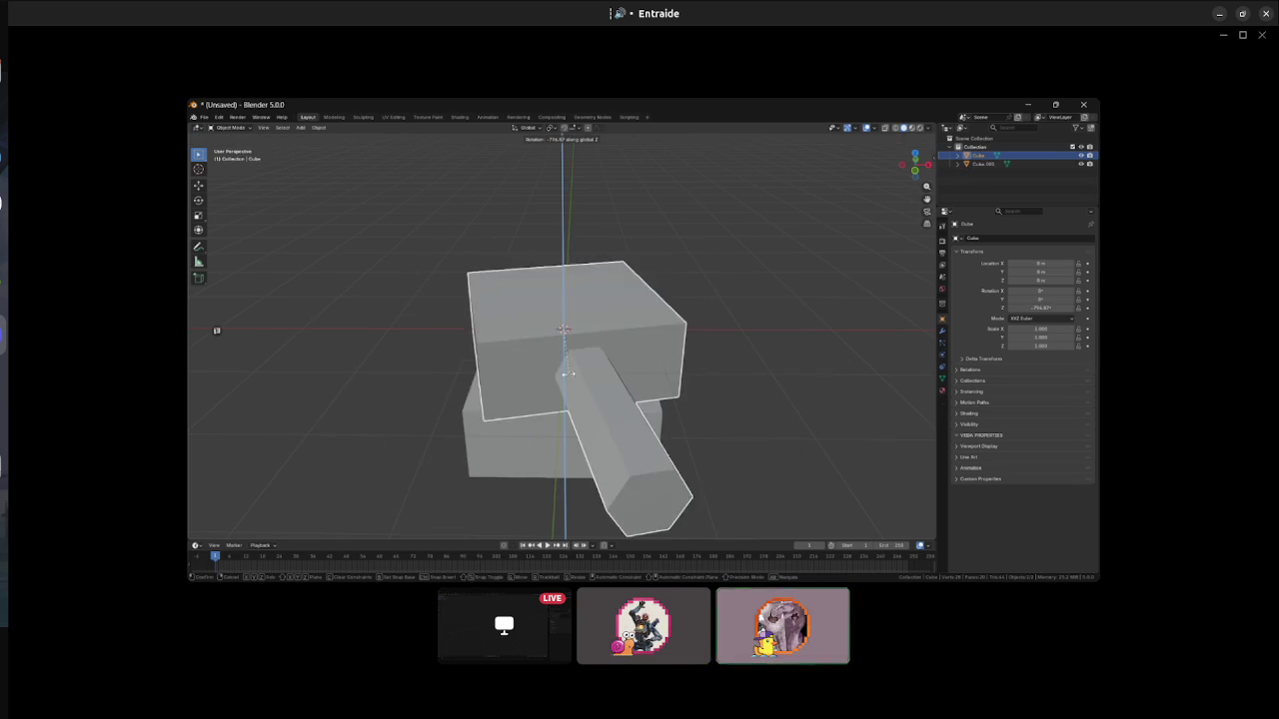
click(589, 366)
drag(590, 366, 540, 327)
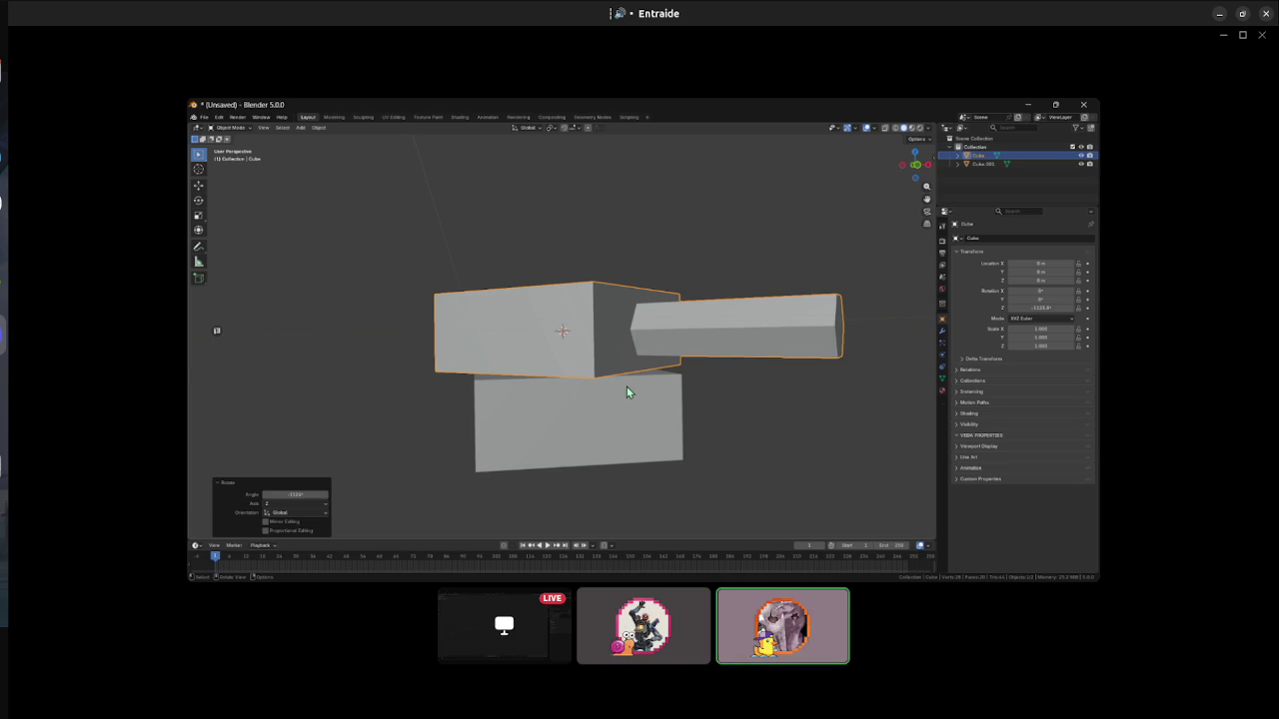
- Rotate the turret to a new angle around Z, then view the tank from above
key(r)
key(z)
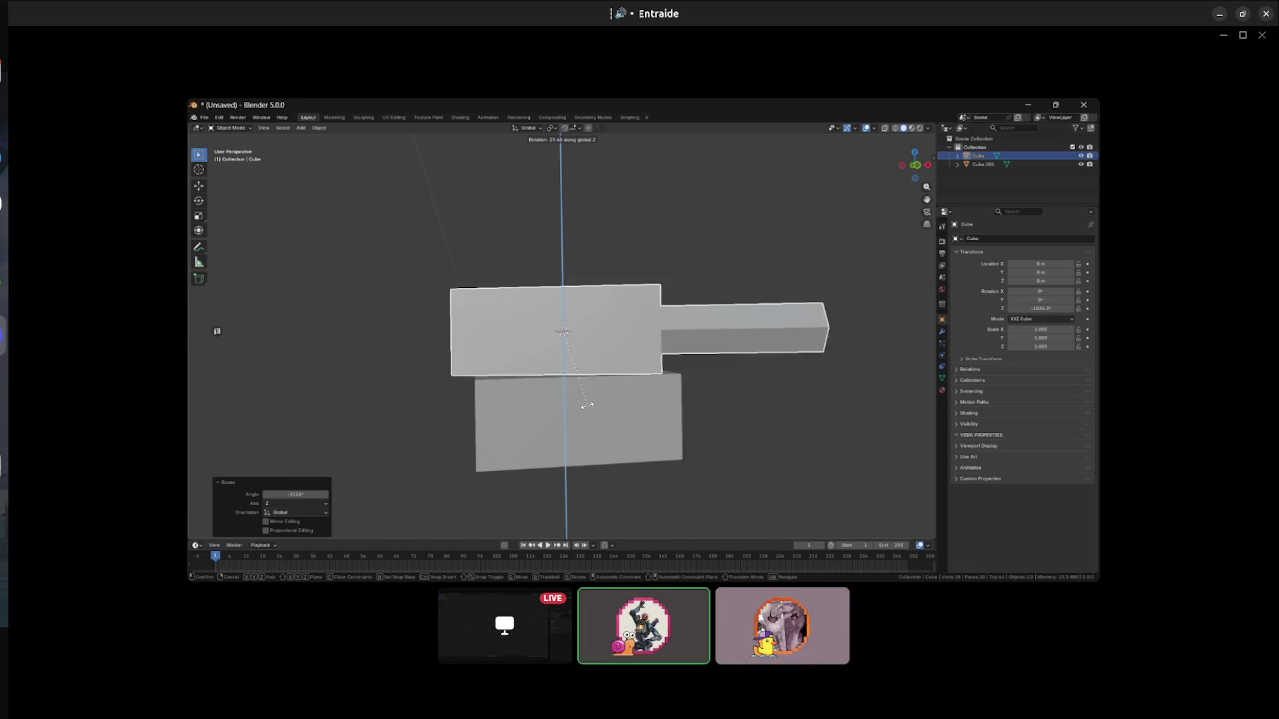
click(570, 414)
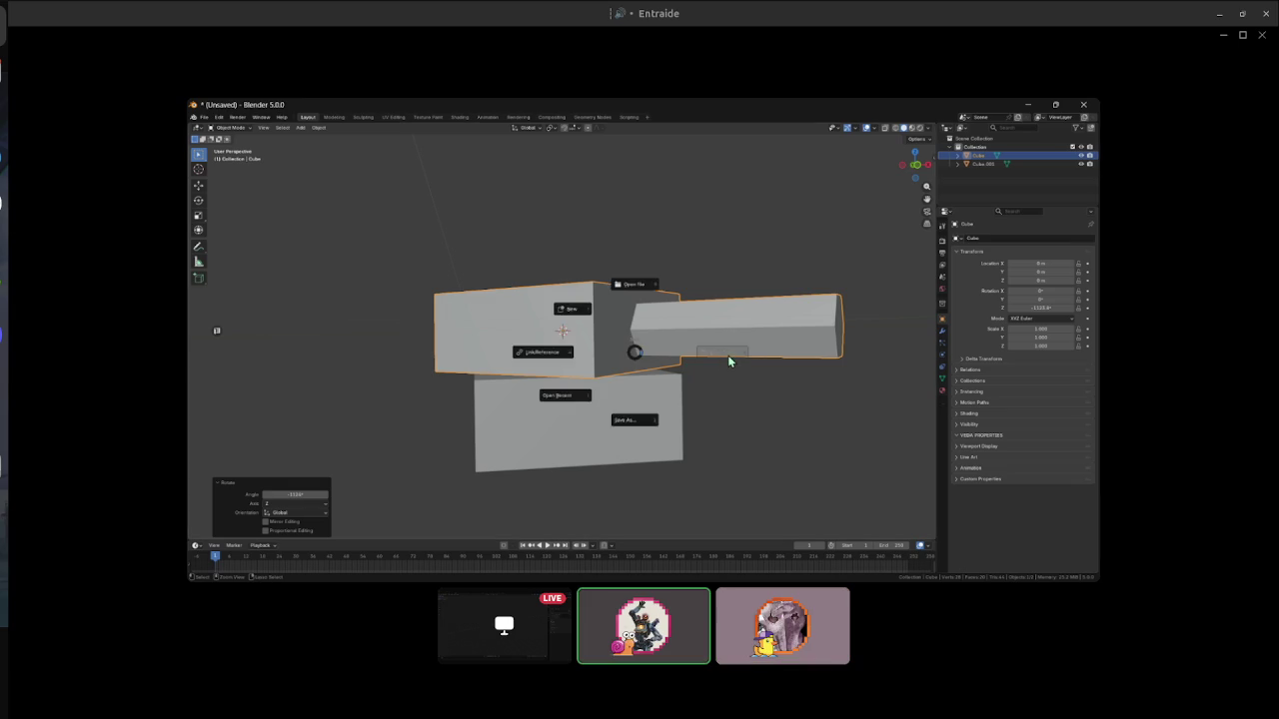
drag(654, 346, 501, 399)
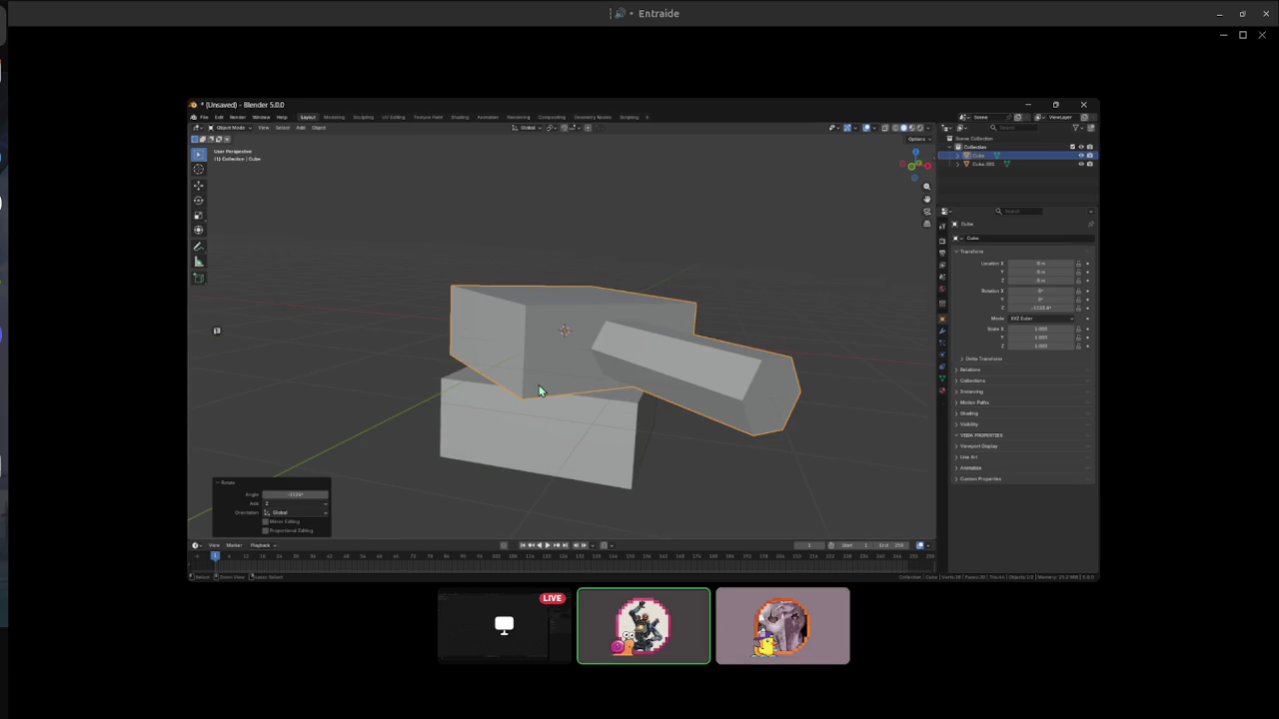
- Undo back to the plain upper box and subdivide its mesh with smoothness 1
key(ctrl+z)
key(ctrl+z)
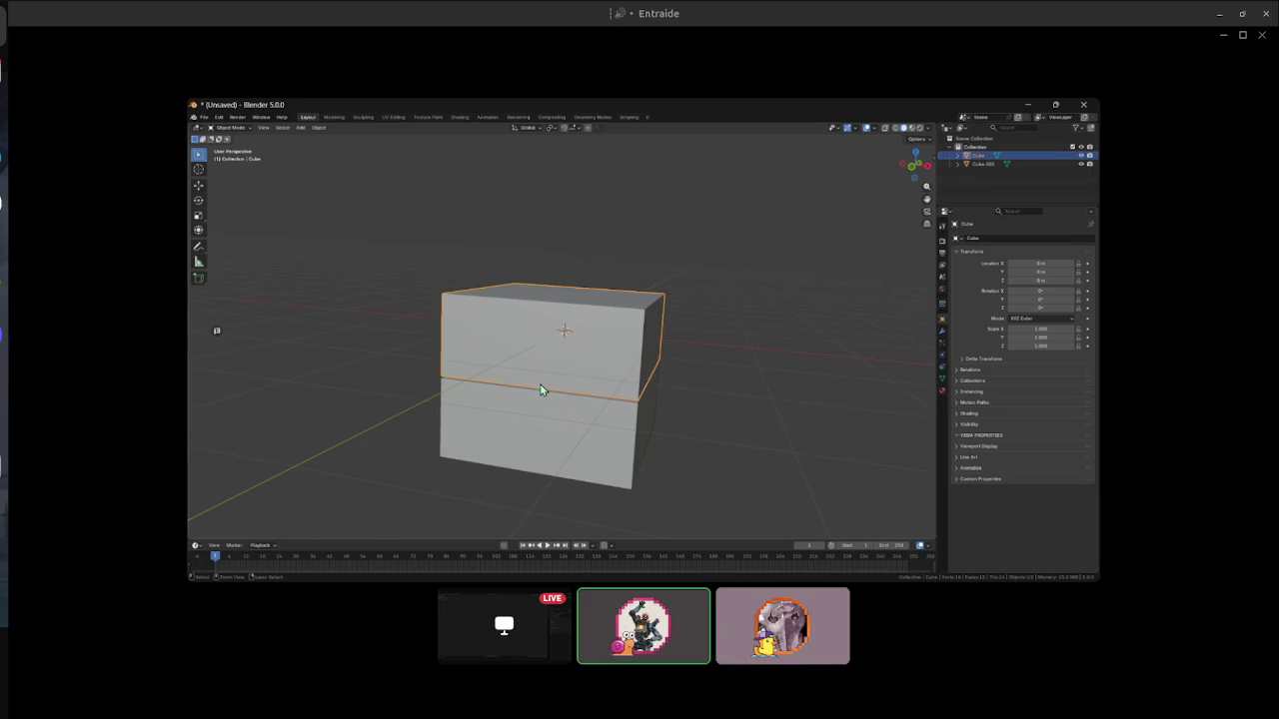
key(Tab)
right_click(587, 316)
click(565, 339)
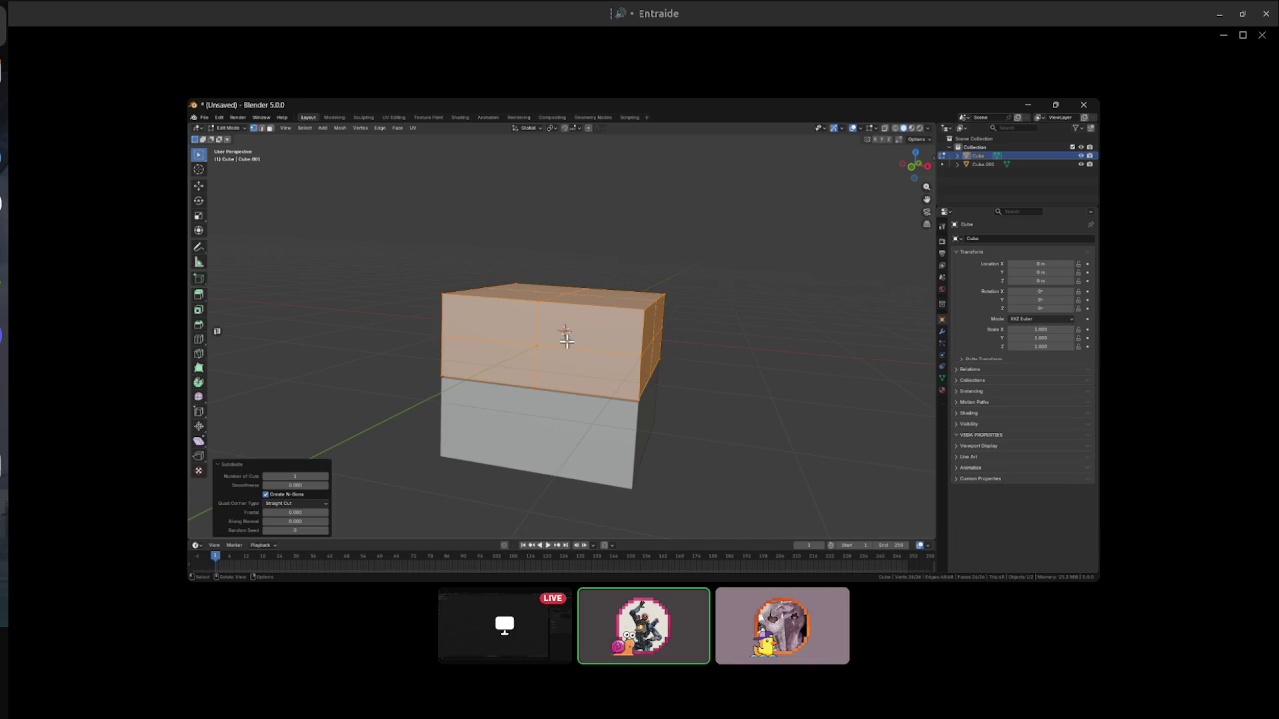
mouse_move(300, 486)
mouse_down()
mouse_move(359, 486)
mouse_move(300, 486)
mouse_up()
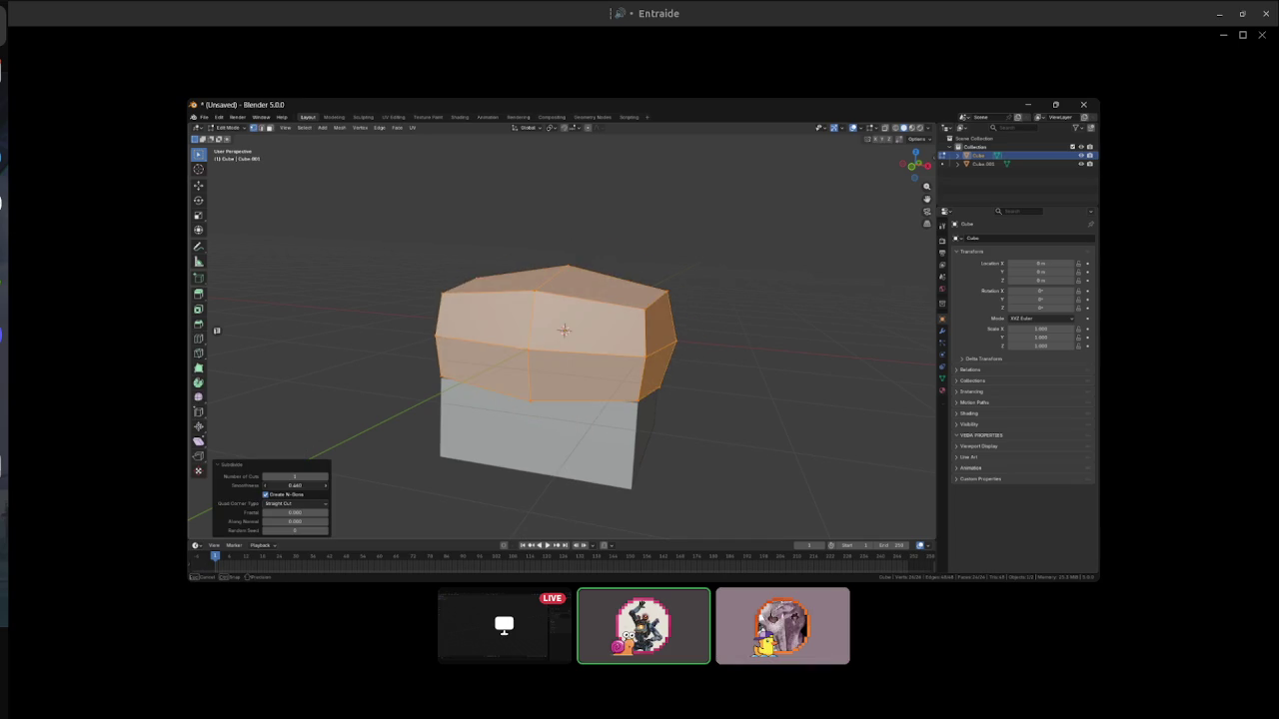
- Undo the subdivision and return to Object Mode with the plain block
mouse_move(638, 456)
mouse_down()
mouse_move(490, 353)
mouse_move(366, 314)
mouse_up()
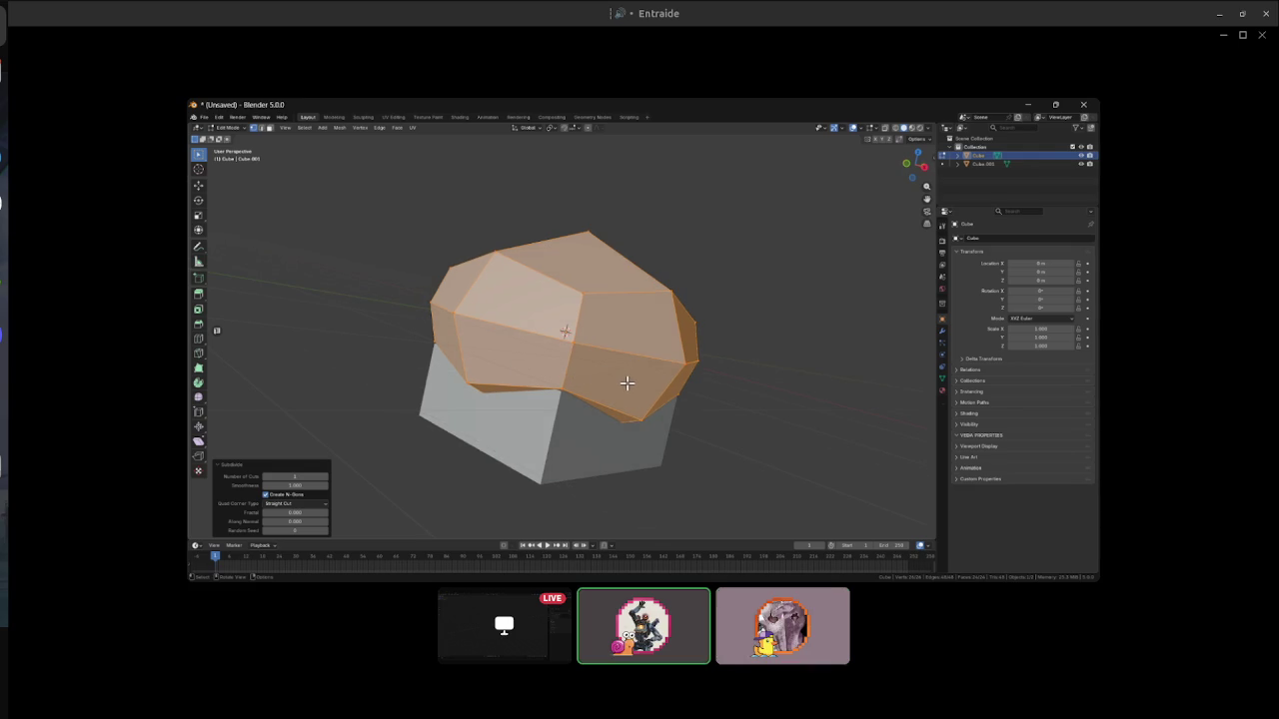
key(ctrl+z)
key(Tab)
mouse_move(627, 389)
mouse_down()
mouse_move(537, 373)
mouse_move(591, 356)
mouse_up()
right_click(544, 335)
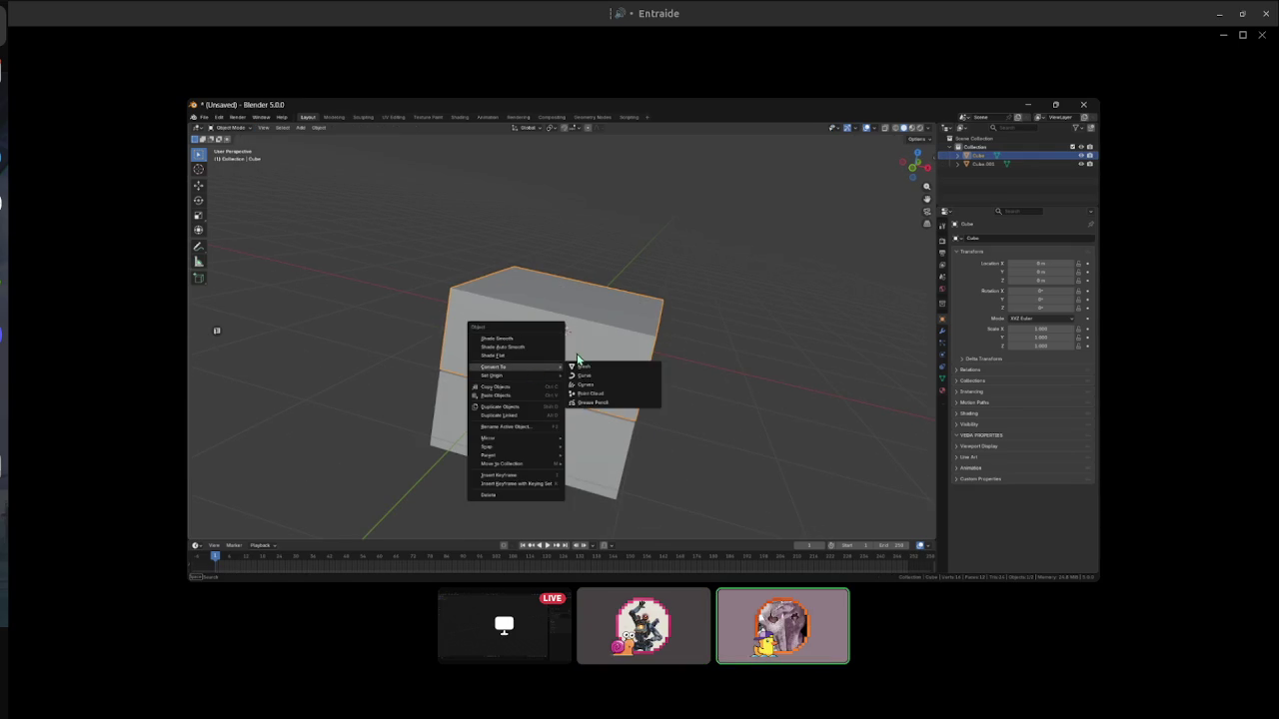
- Add a Subdivision Surface modifier to the upper box
click(658, 331)
click(943, 332)
click(1005, 240)
text(sub)
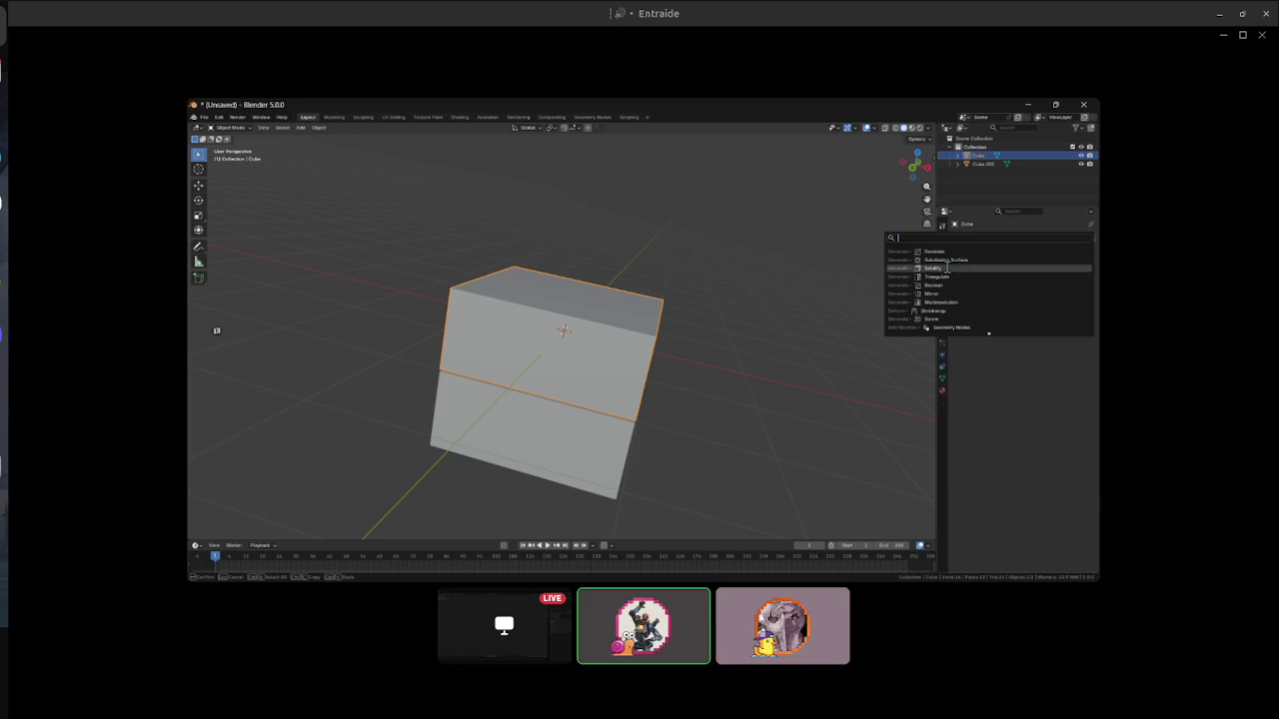
key(Return)
mouse_move(642, 395)
mouse_down()
mouse_move(500, 291)
mouse_move(389, 277)
mouse_up()
- Inspect the smoothed mesh in Edit Mode, then apply the Subdivision modifier in Object Mode
key(Tab)
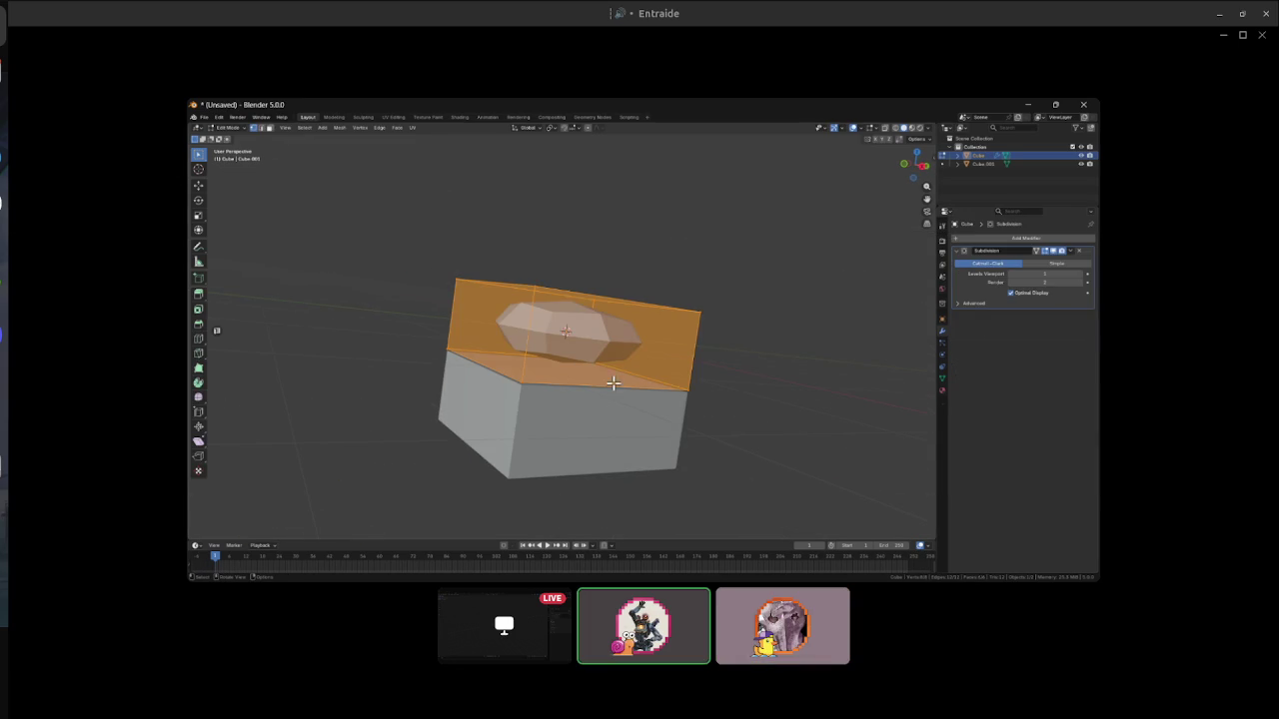
click(1040, 252)
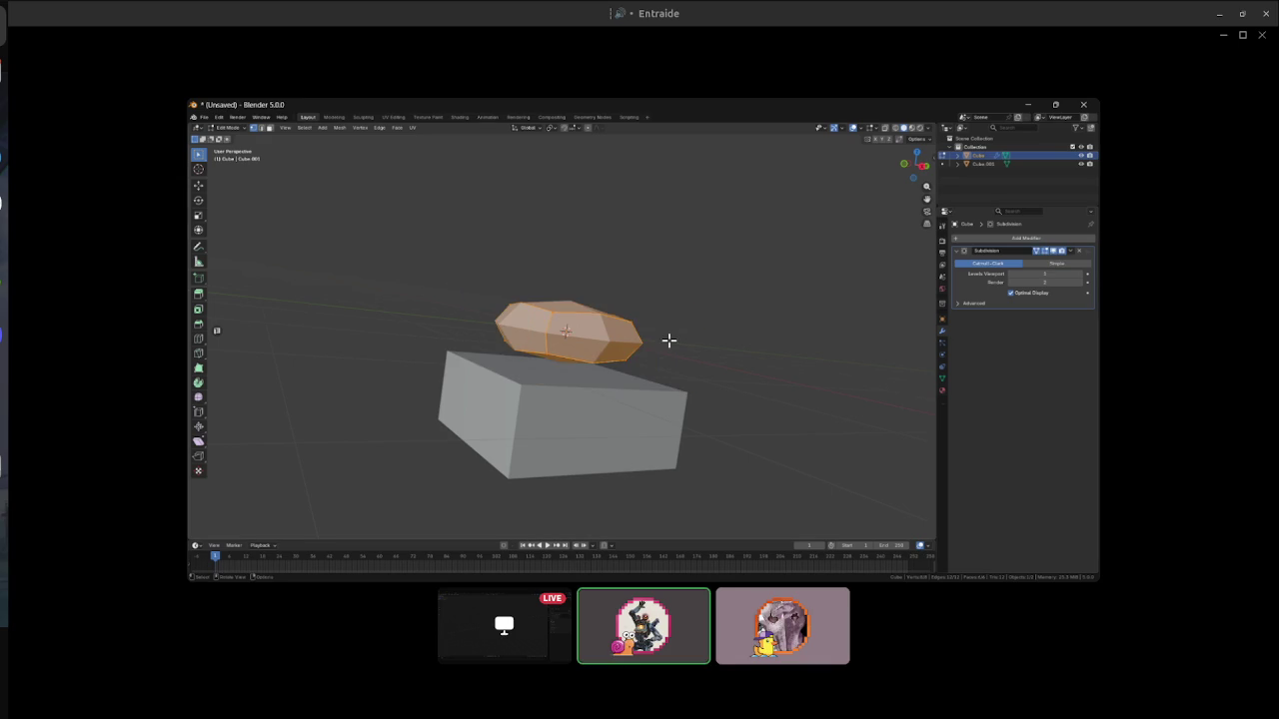
drag(669, 340, 512, 345)
key(Tab)
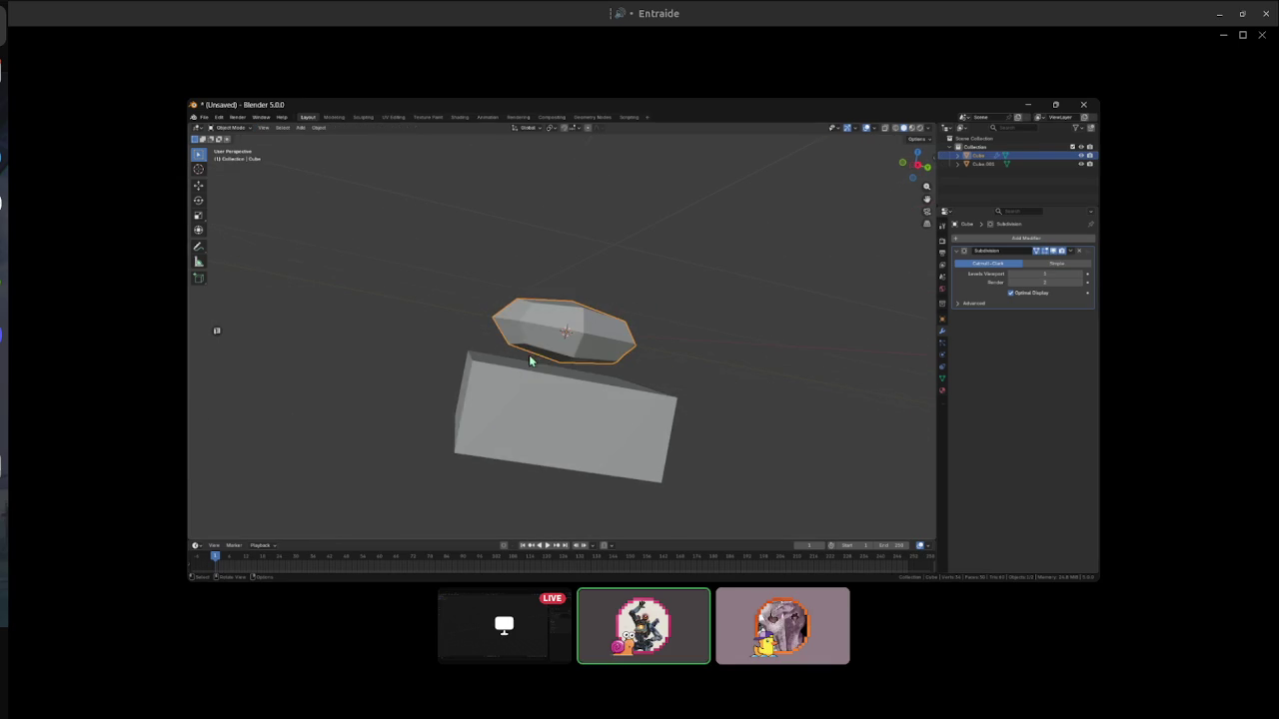
right_click(574, 343)
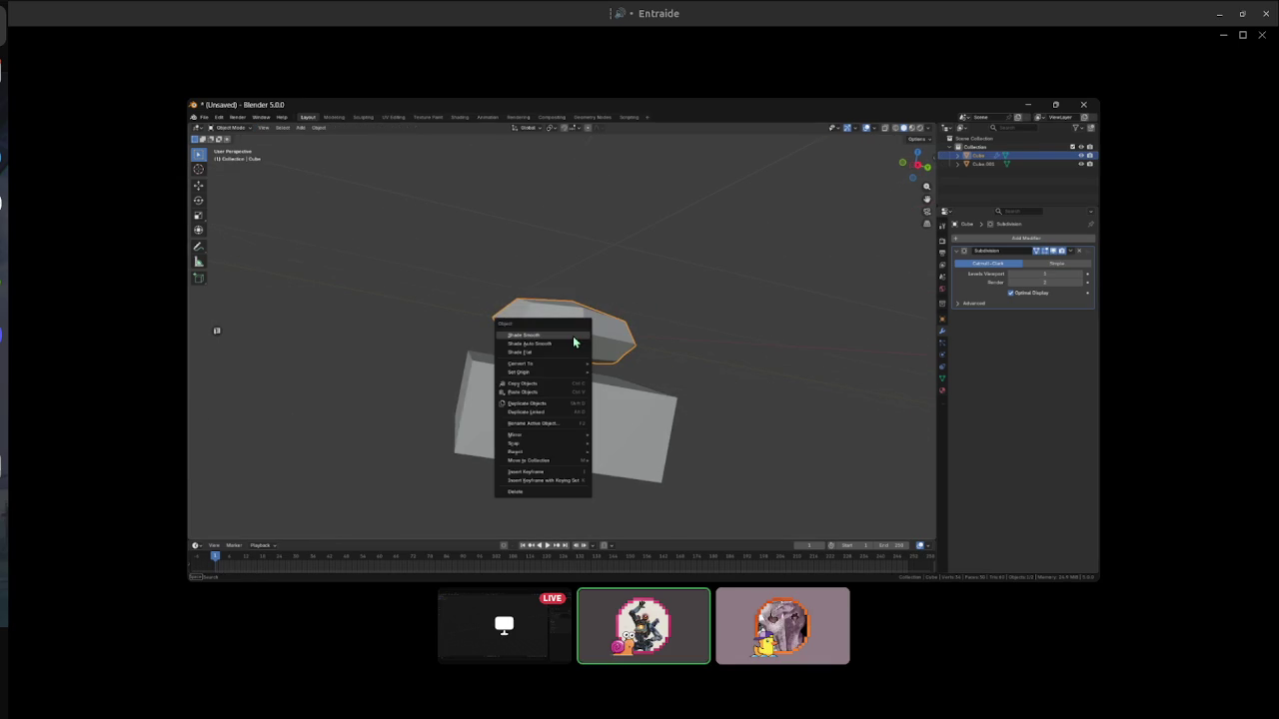
click(1074, 251)
click(1057, 262)
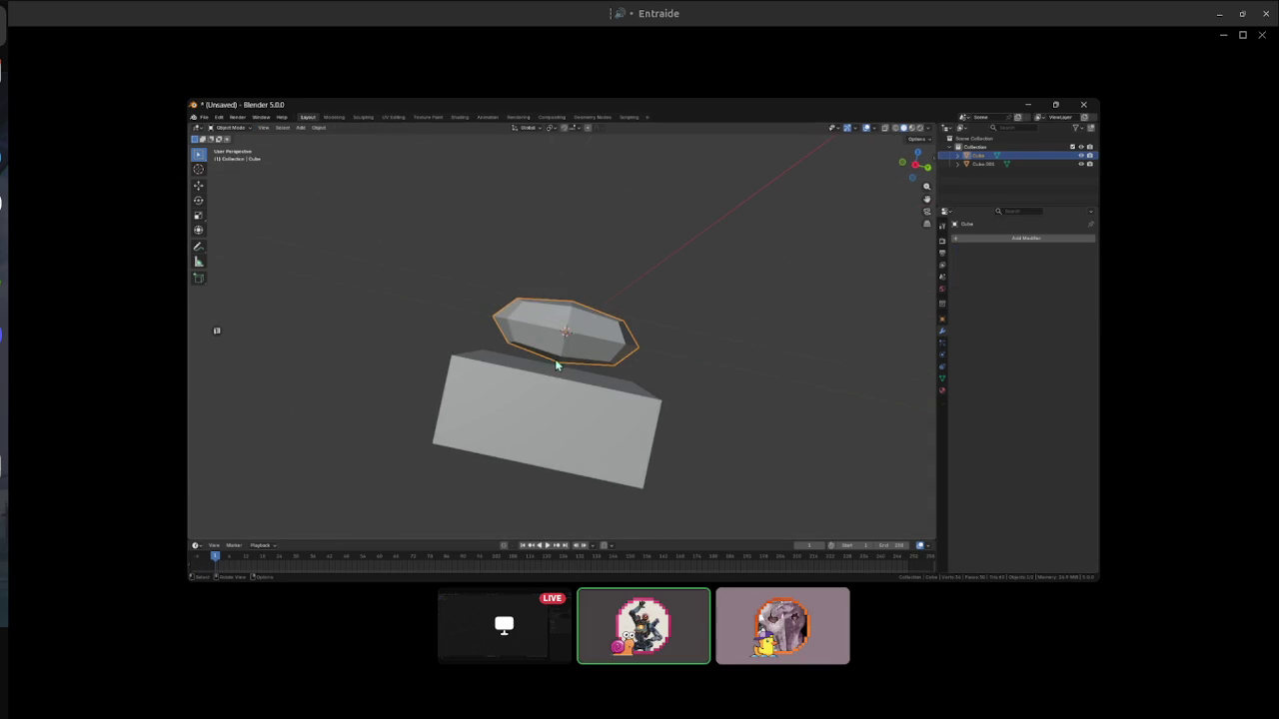
- Select all turret vertices and move the mesh along the Z axis
key(Tab)
key(alt+a)
key(g)
key(z)
click(616, 321)
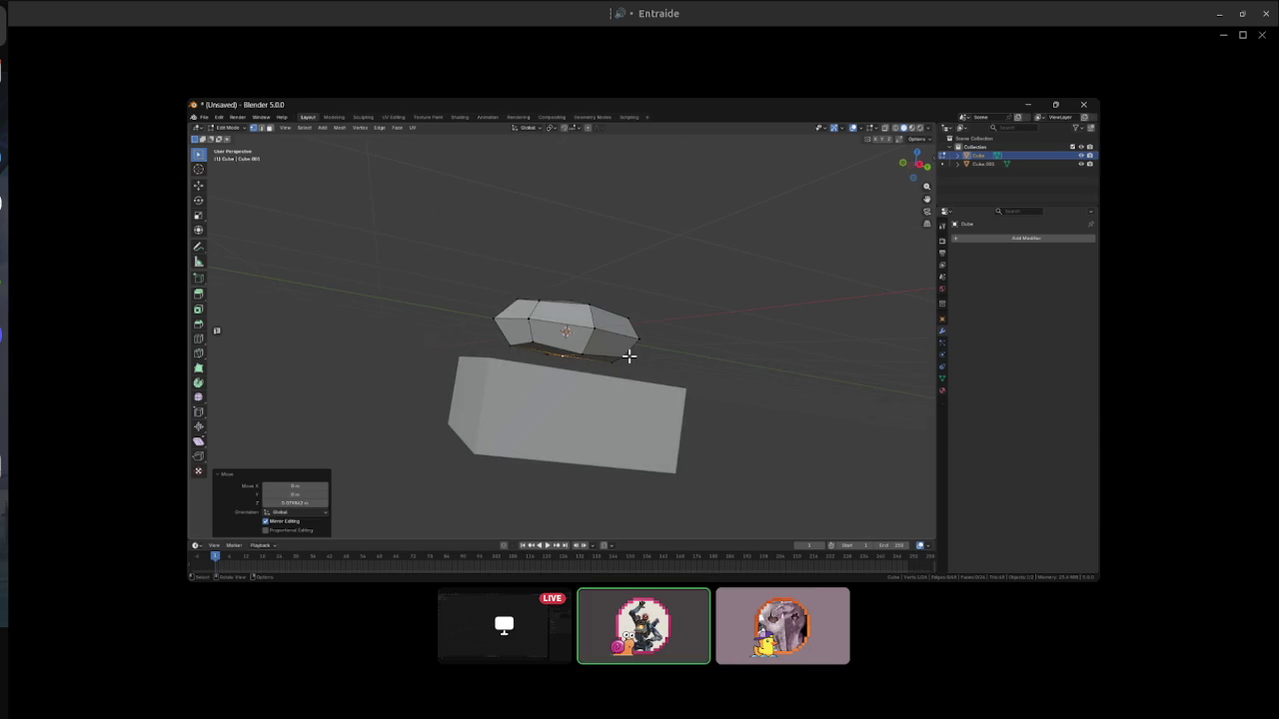
- Flatten the bottom vertices with LoopTools in Right Ortho wireframe, then select the middle edge loop
key(KP_3)
key(z)
drag(499, 341, 667, 363)
right_click(669, 300)
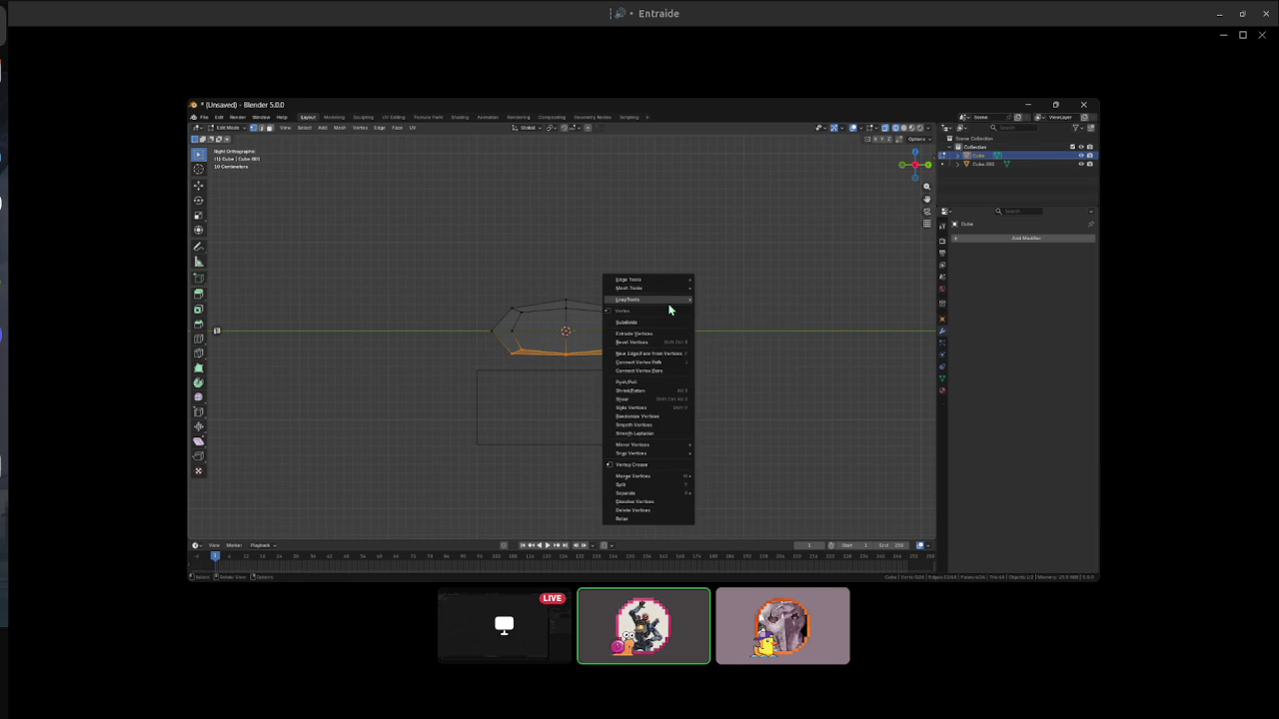
click(715, 325)
scroll(580, 371, up, 1)
scroll(584, 373, up, 1)
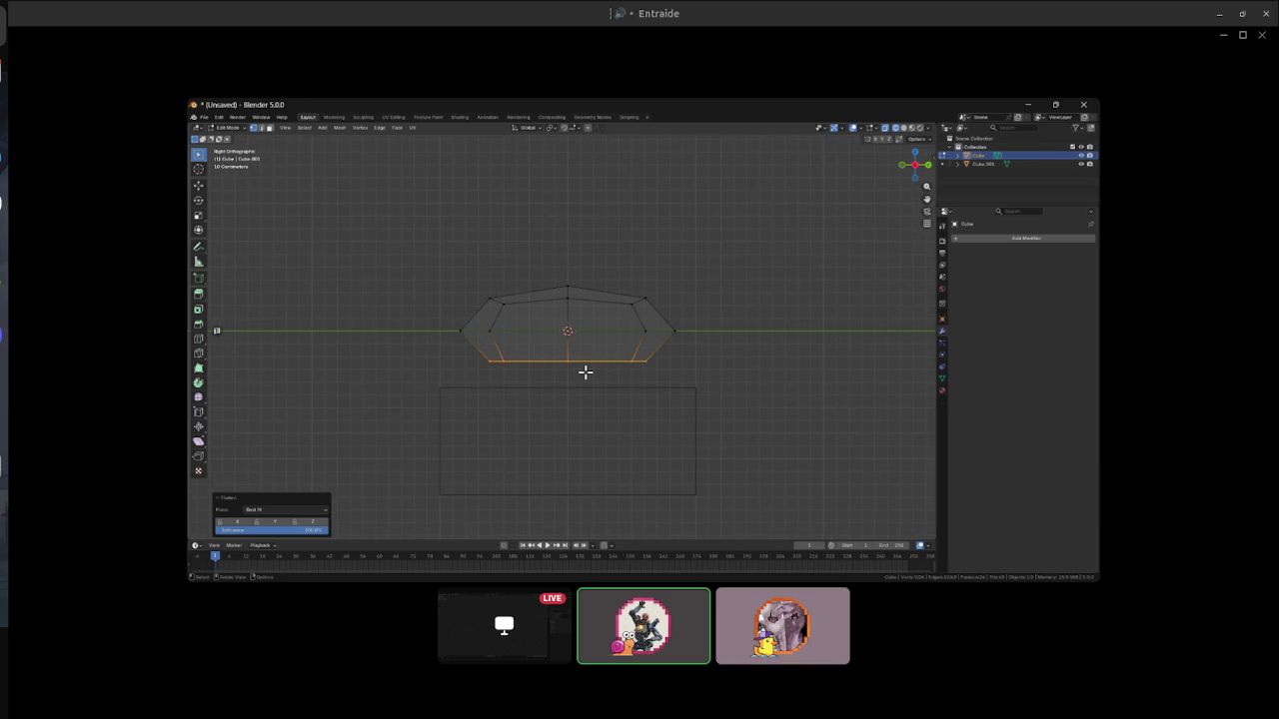
click(545, 330)
alt+click(544, 331)
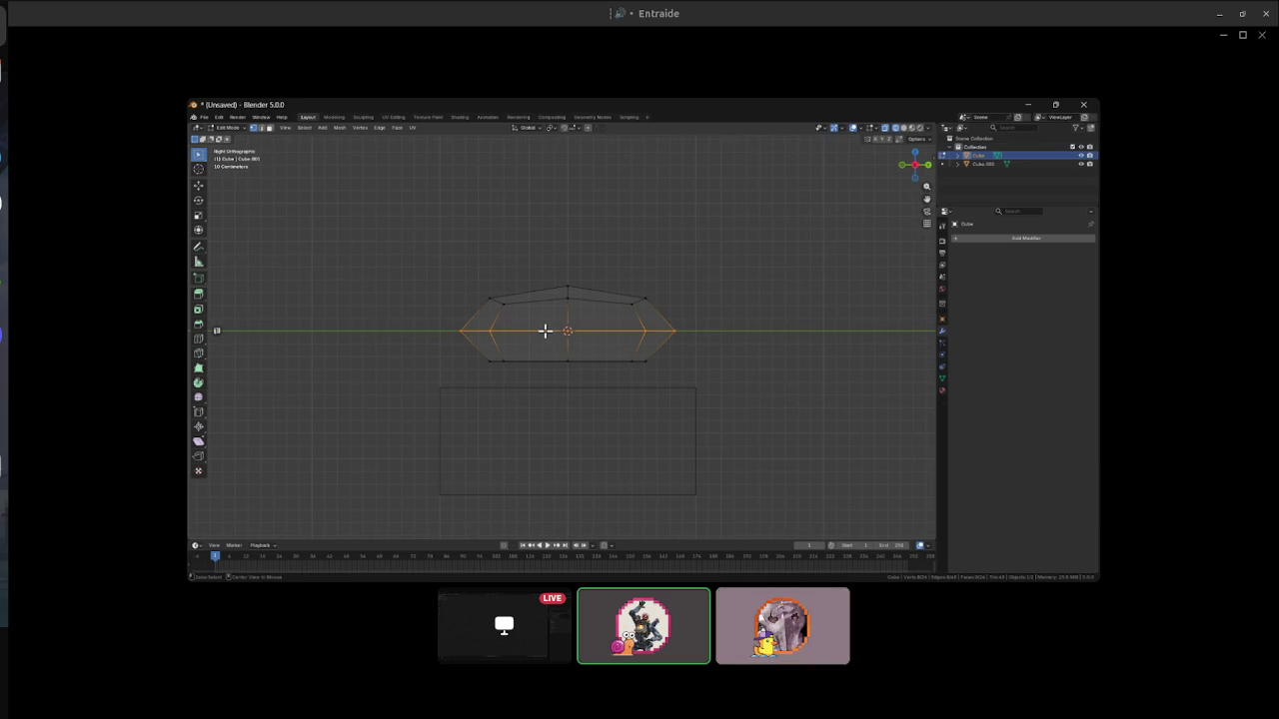
- Bevel the turret's middle edge loop into a band and switch to material preview shading
key(ctrl+e)
click(546, 331)
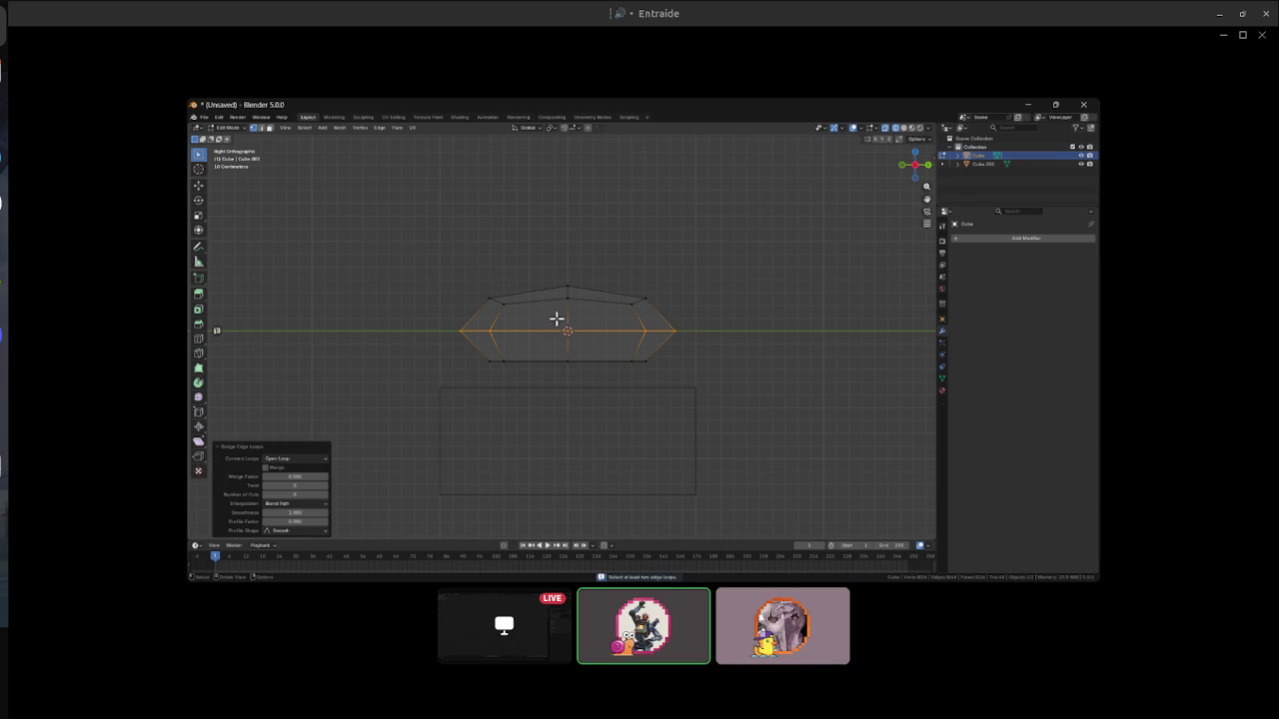
key(ctrl+b)
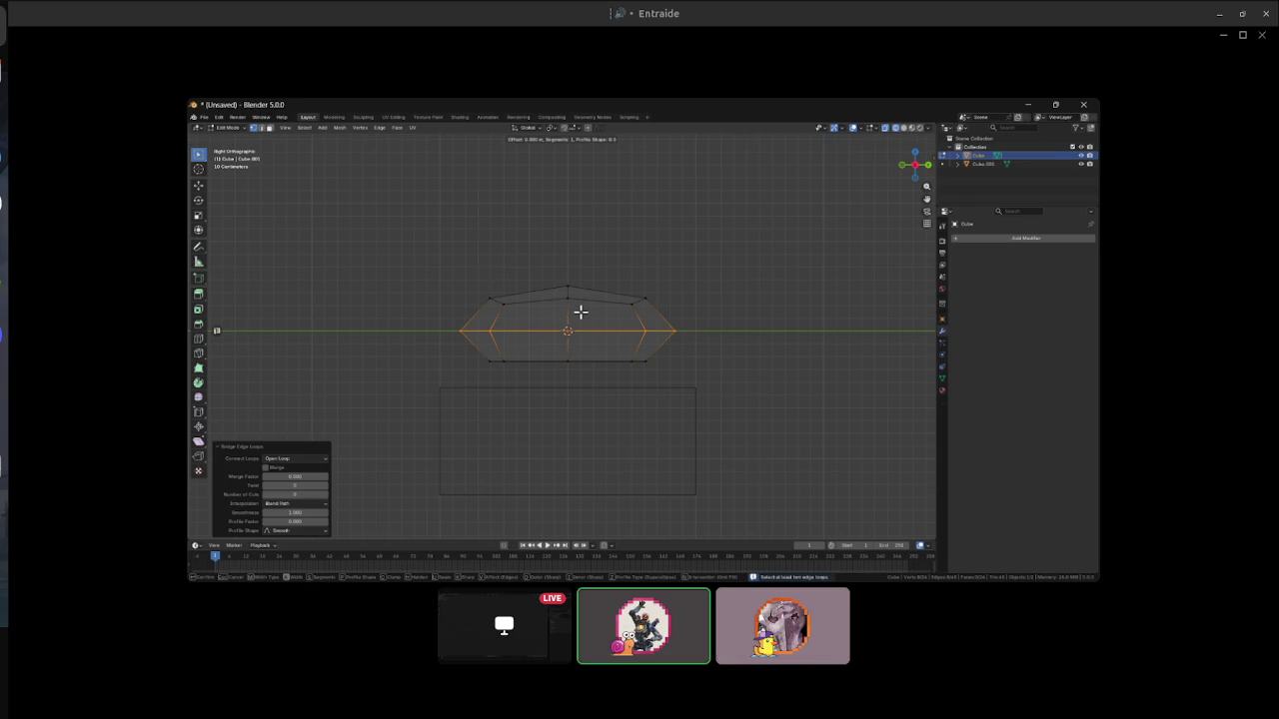
click(594, 300)
mouse_move(510, 326)
mouse_down()
mouse_move(818, 350)
mouse_move(747, 469)
mouse_move(682, 413)
mouse_up()
key(z)
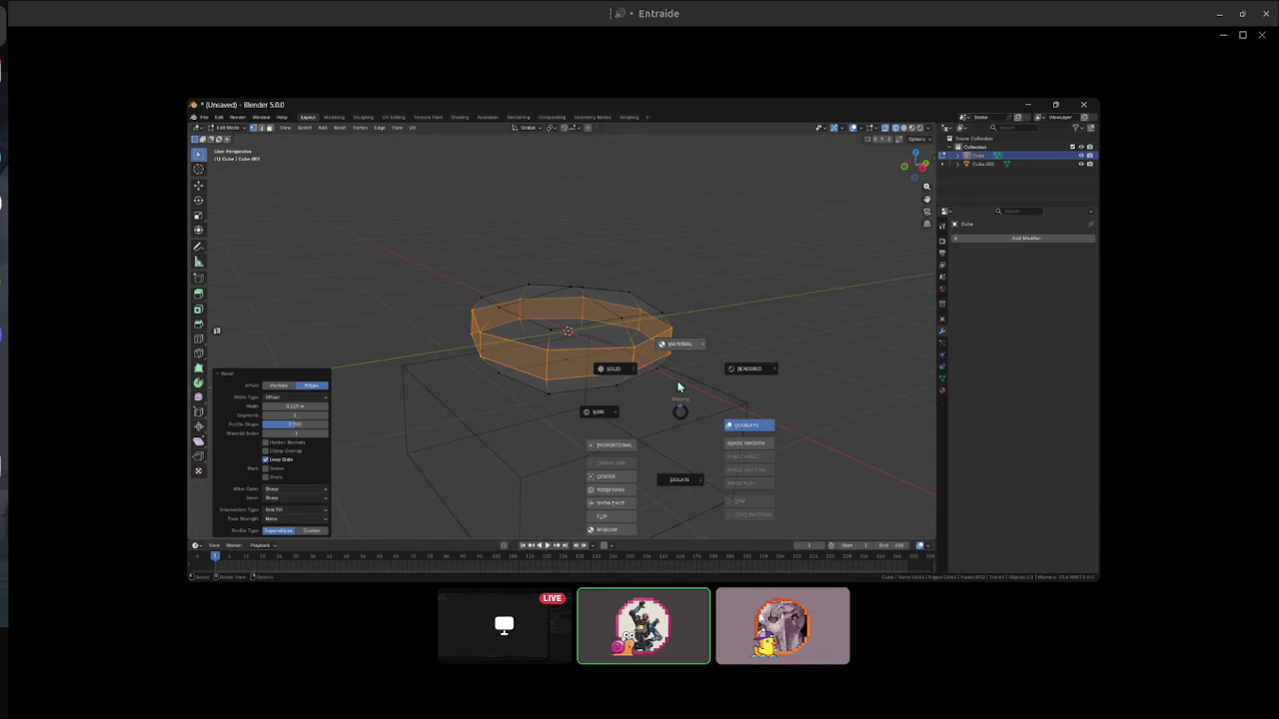
click(676, 347)
mouse_move(676, 347)
mouse_down()
mouse_move(713, 480)
mouse_move(596, 457)
mouse_move(513, 399)
mouse_move(673, 419)
mouse_move(585, 313)
mouse_move(609, 243)
mouse_up()
key(Tab)
- Lower the turret along the Z axis
key(g)
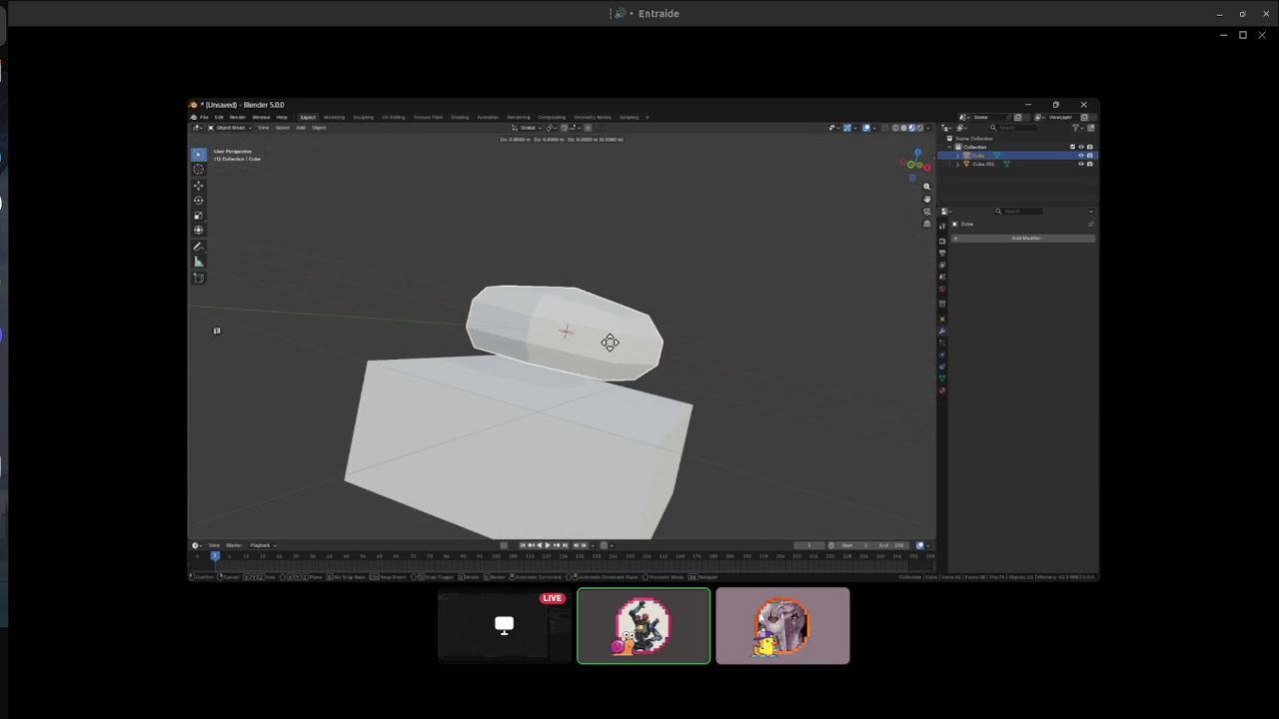
key(z)
click(605, 421)
mouse_move(605, 421)
mouse_down()
mouse_move(659, 314)
mouse_move(734, 414)
mouse_move(571, 451)
mouse_up()
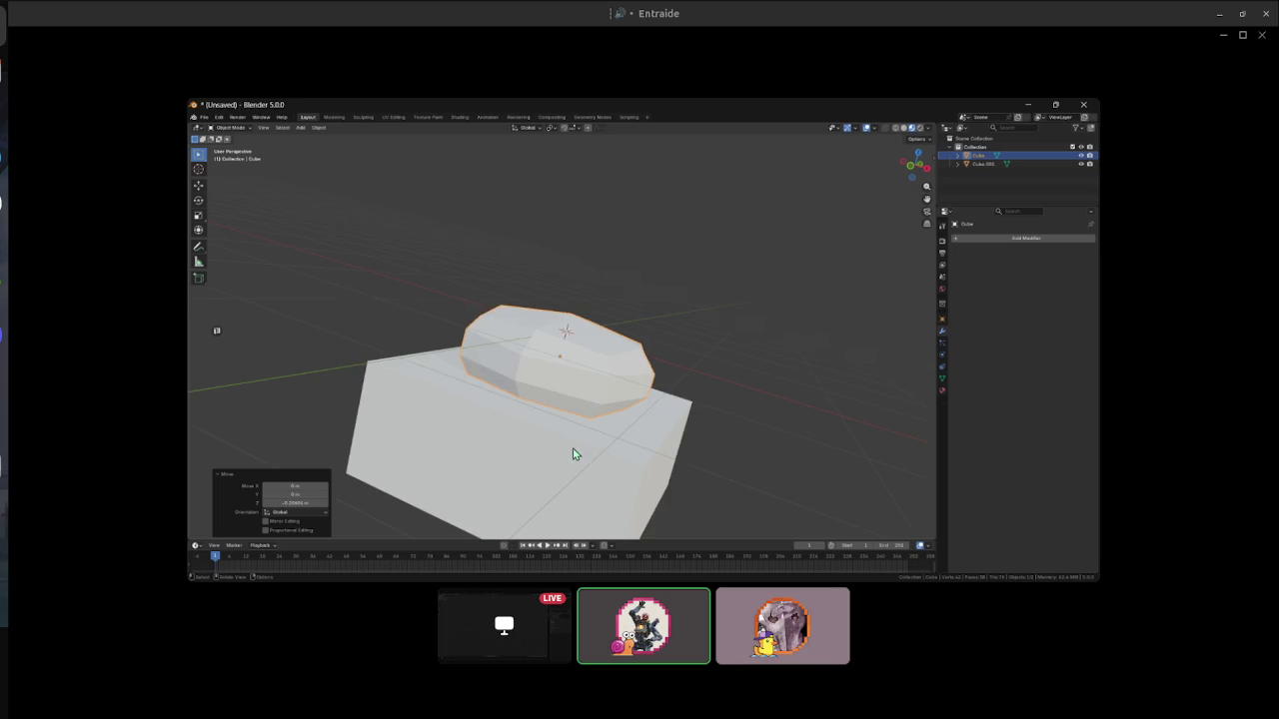
- Enable Snap to Face and move the turret onto the hull's top face
click(572, 130)
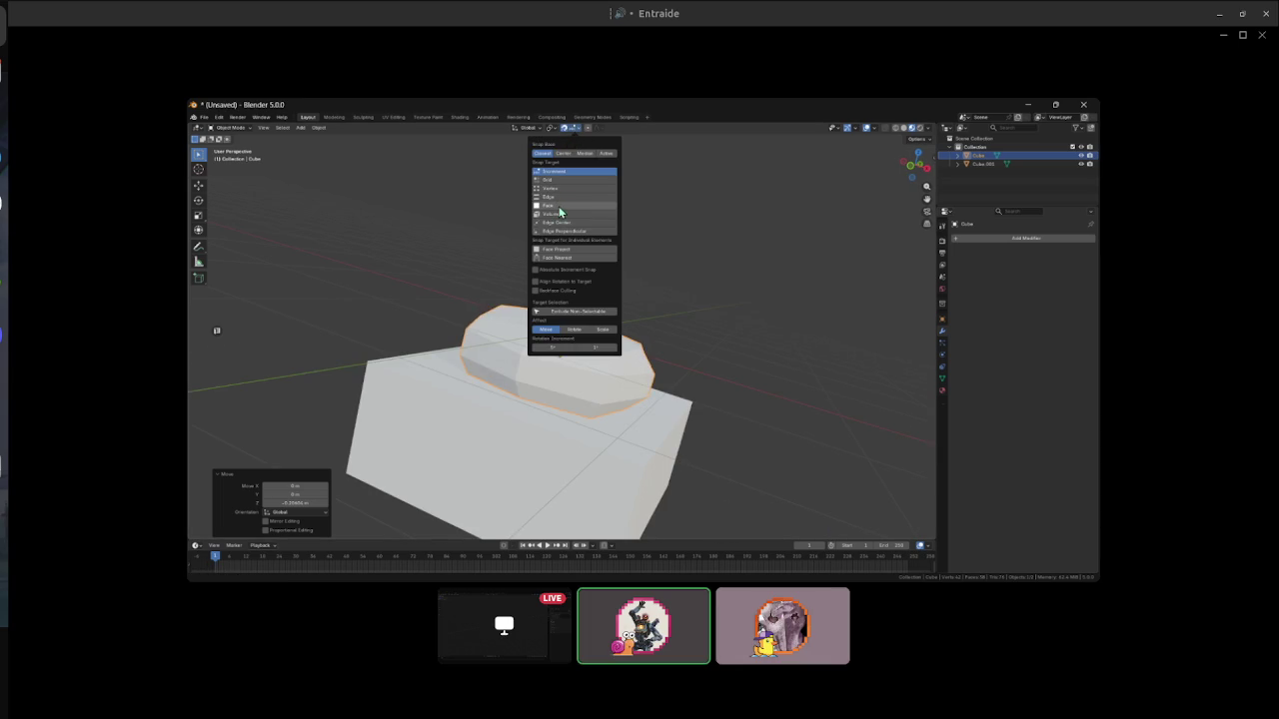
click(557, 206)
key(g)
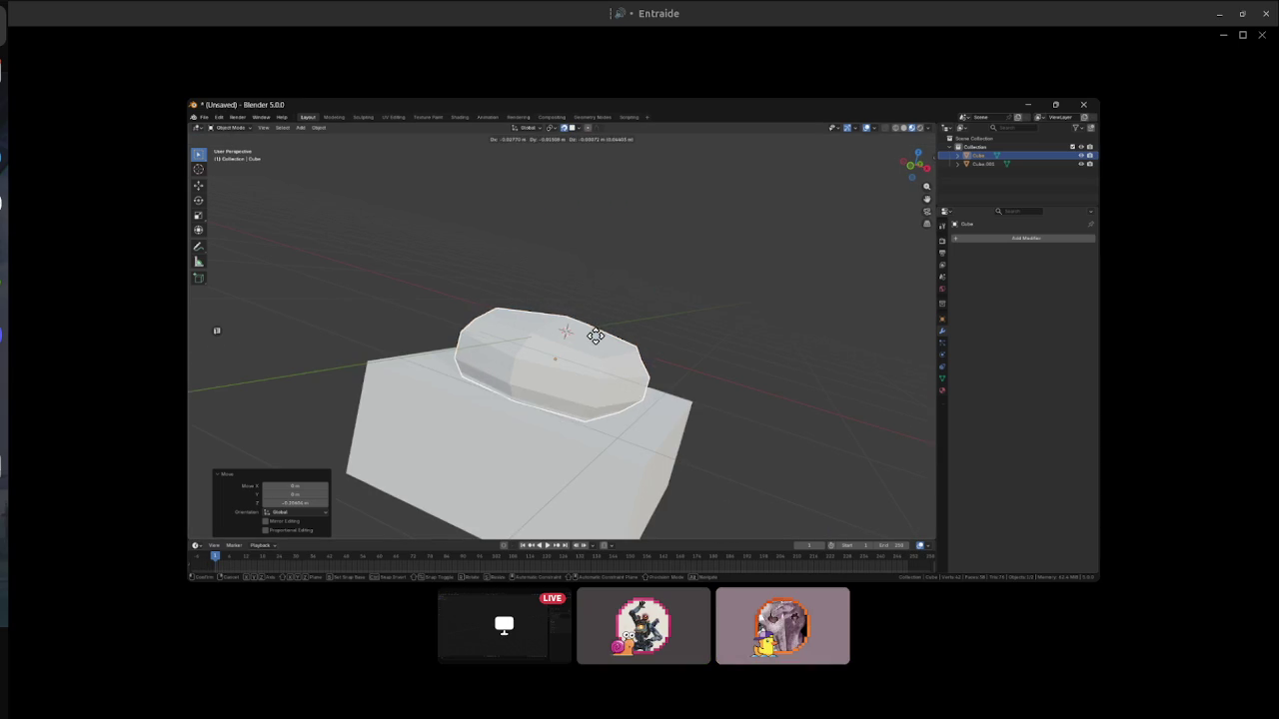
click(600, 340)
mouse_move(611, 300)
mouse_down()
mouse_move(545, 242)
mouse_move(516, 249)
mouse_move(676, 268)
mouse_move(602, 403)
mouse_move(622, 375)
mouse_move(536, 449)
mouse_up()
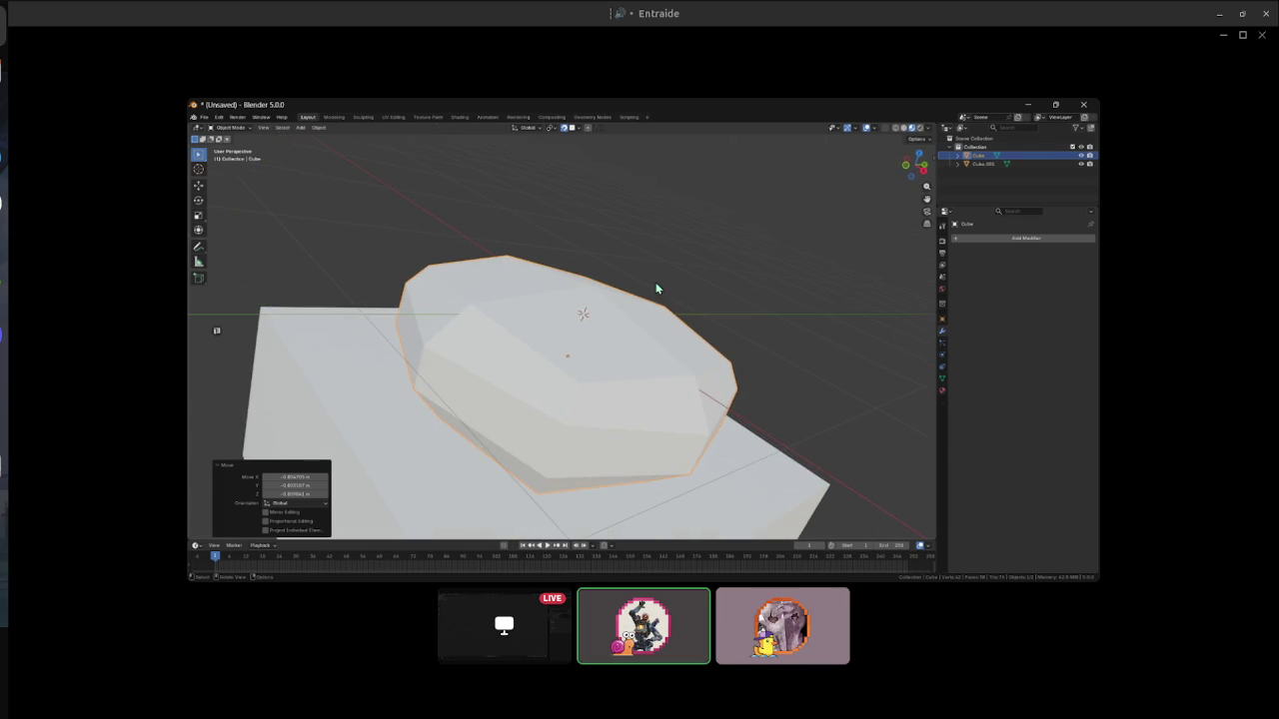
drag(671, 319, 520, 386)
key(shift+a)
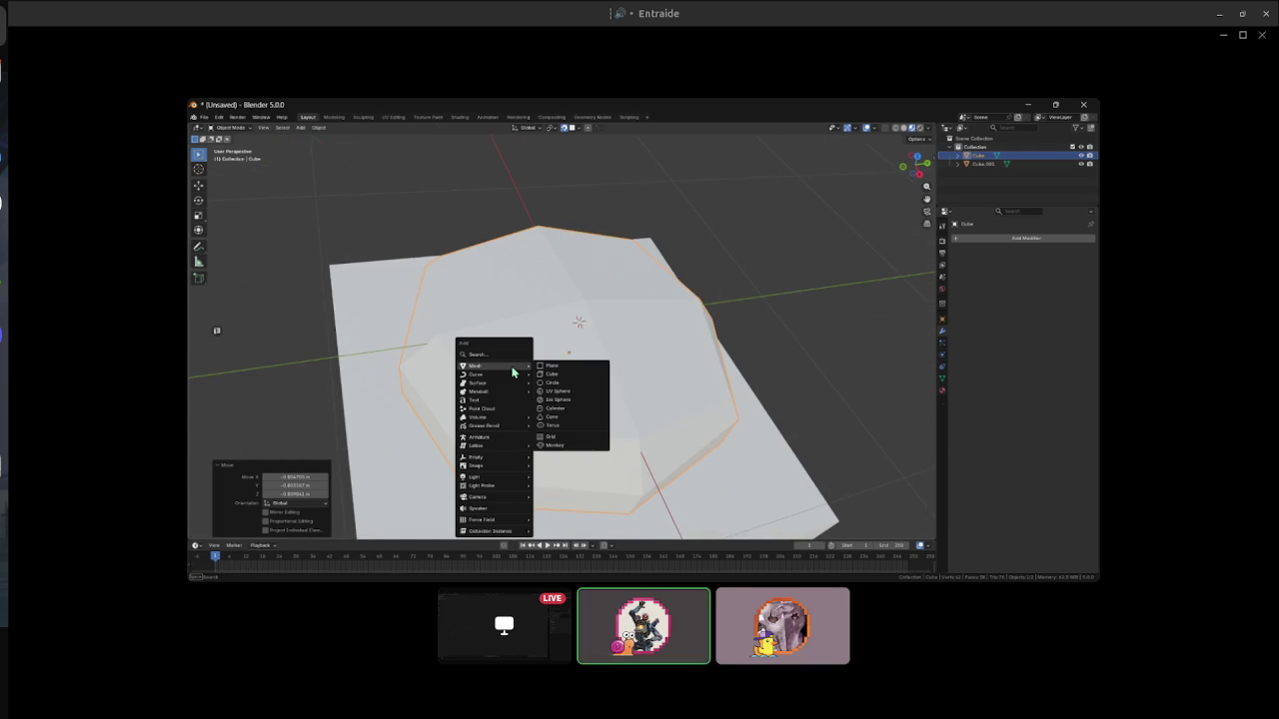
- Add a cylinder for the barrel and rotate it 90° around X to lie flat
click(564, 409)
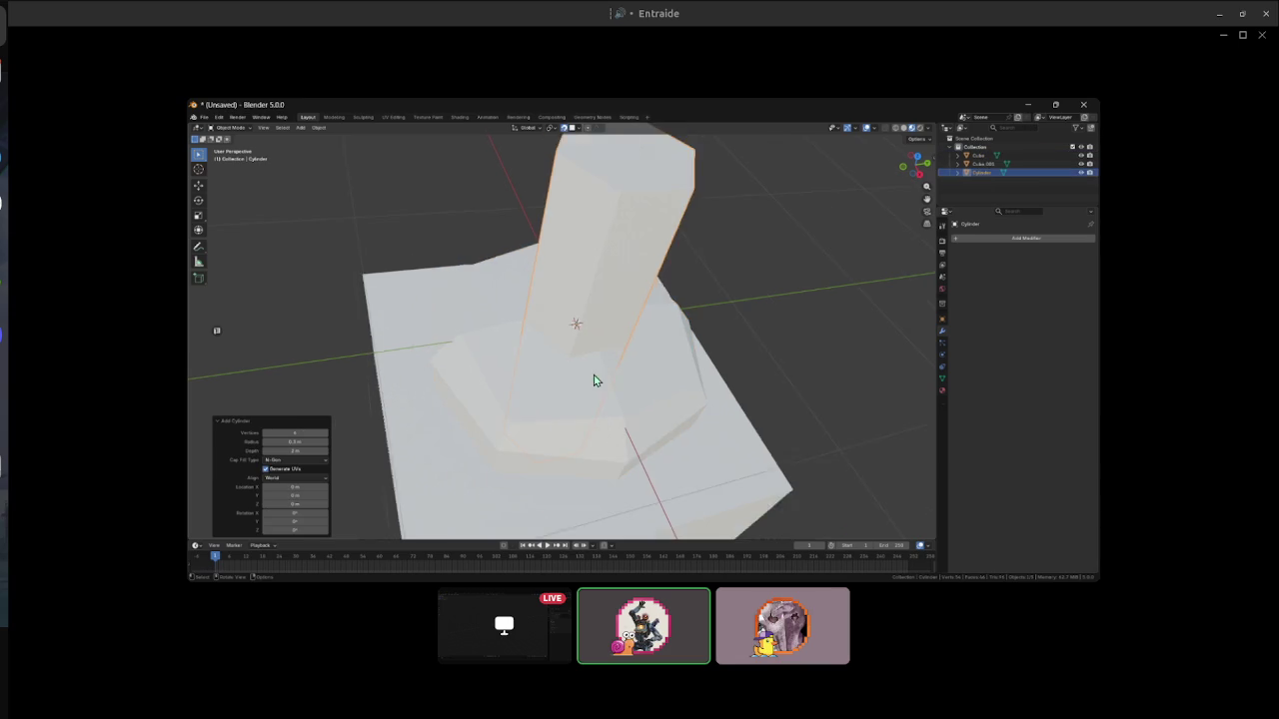
key(r)
text(x)
text(90)
key(Return)
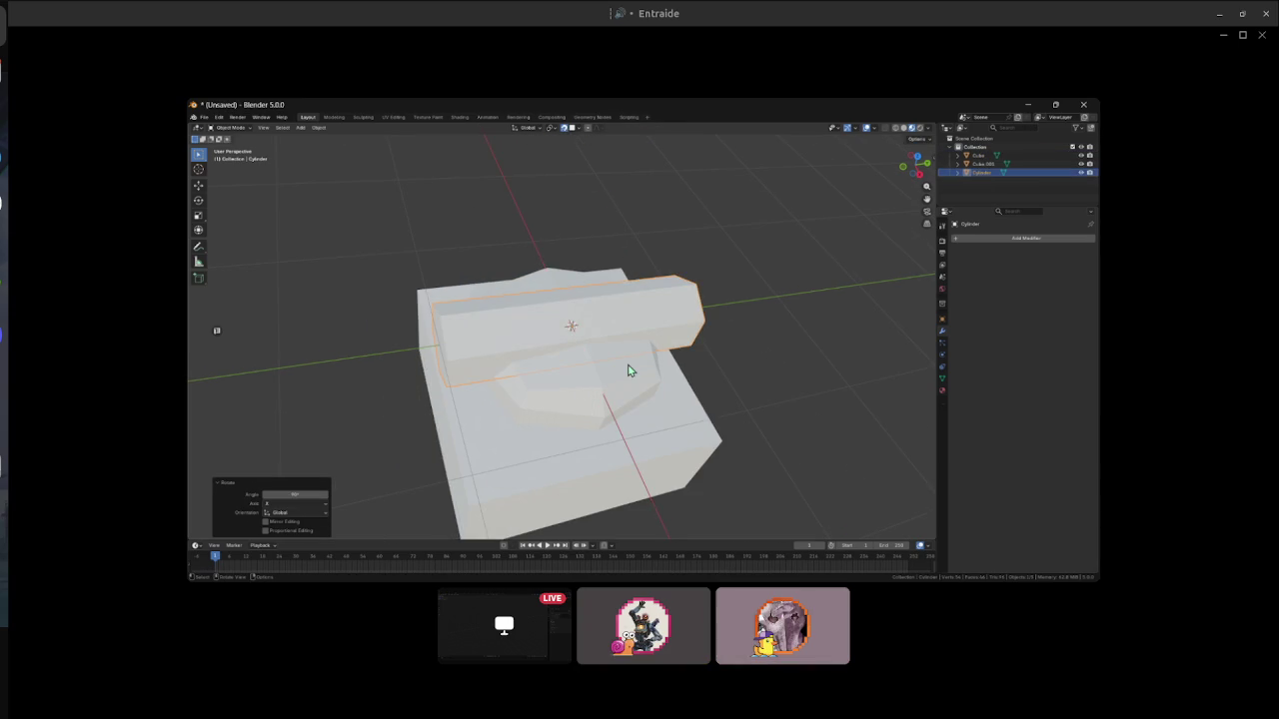
- Thin the barrel to 0.594 while keeping its length along Y
key(s)
key(shift+z)
key(Escape)
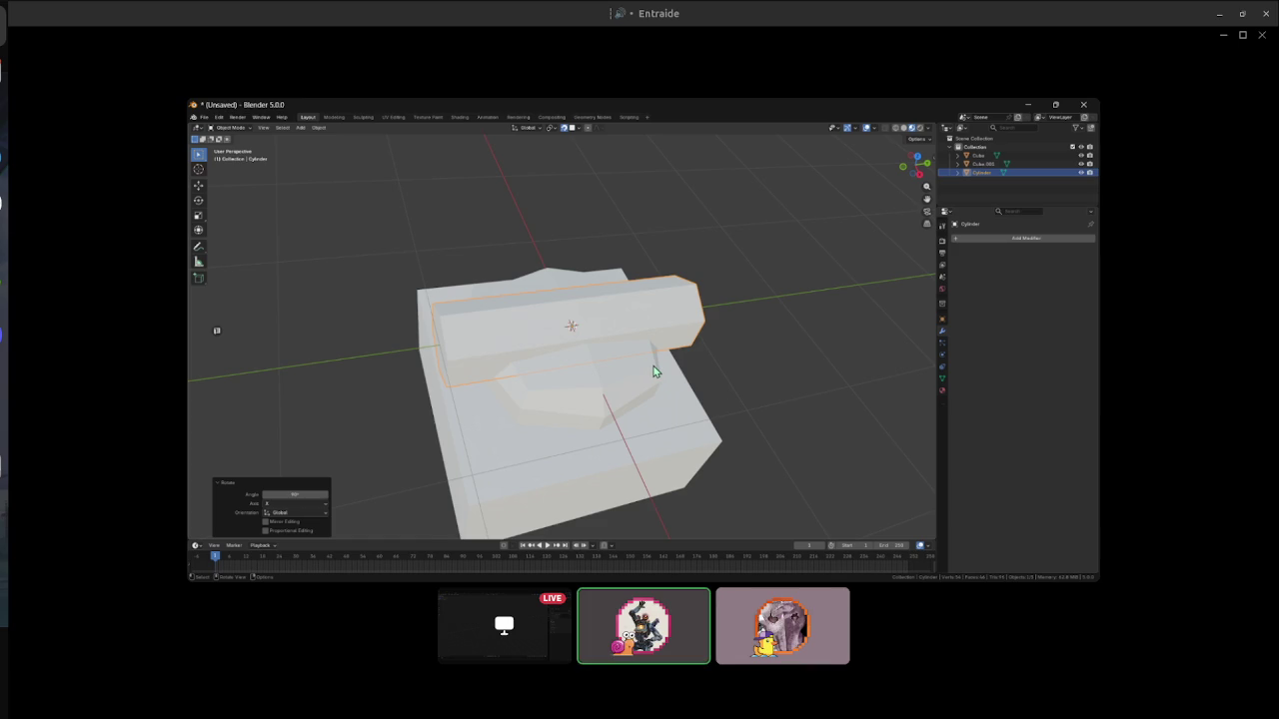
key(s)
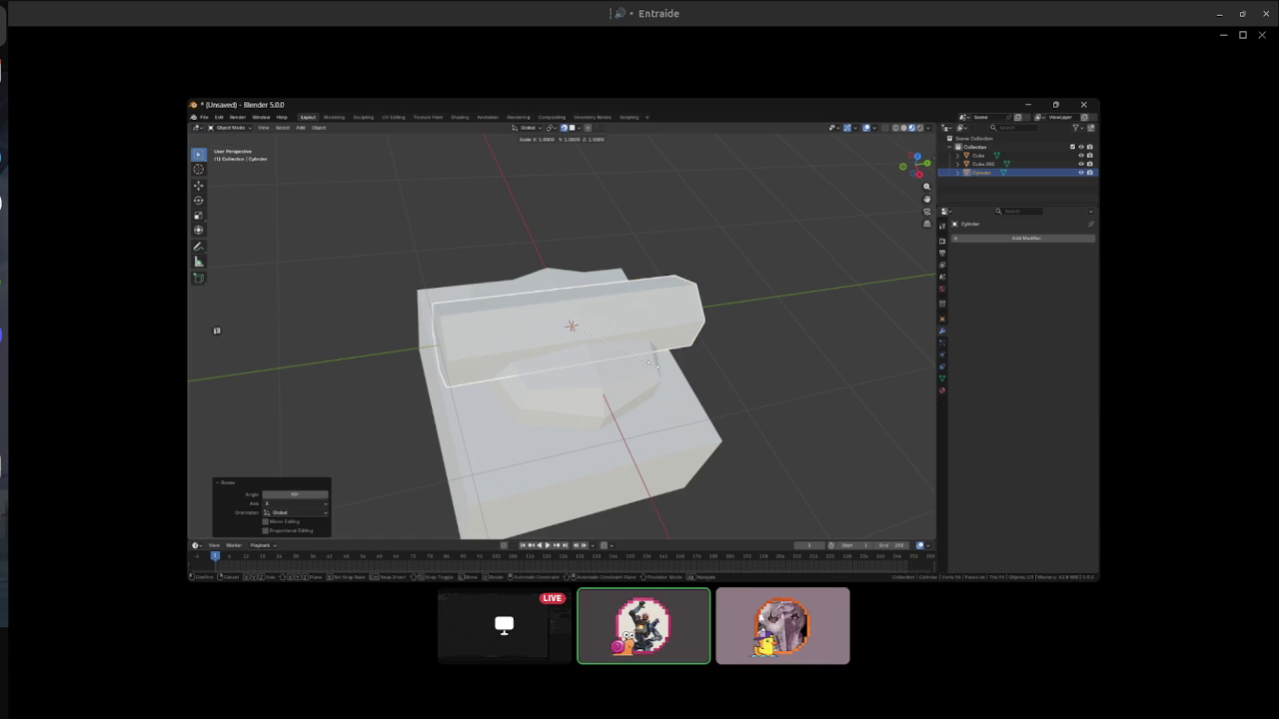
key(shift+y)
click(629, 372)
- Slide the barrel along Y out of the turret, raise it to turret height, and select the turret too
key(g)
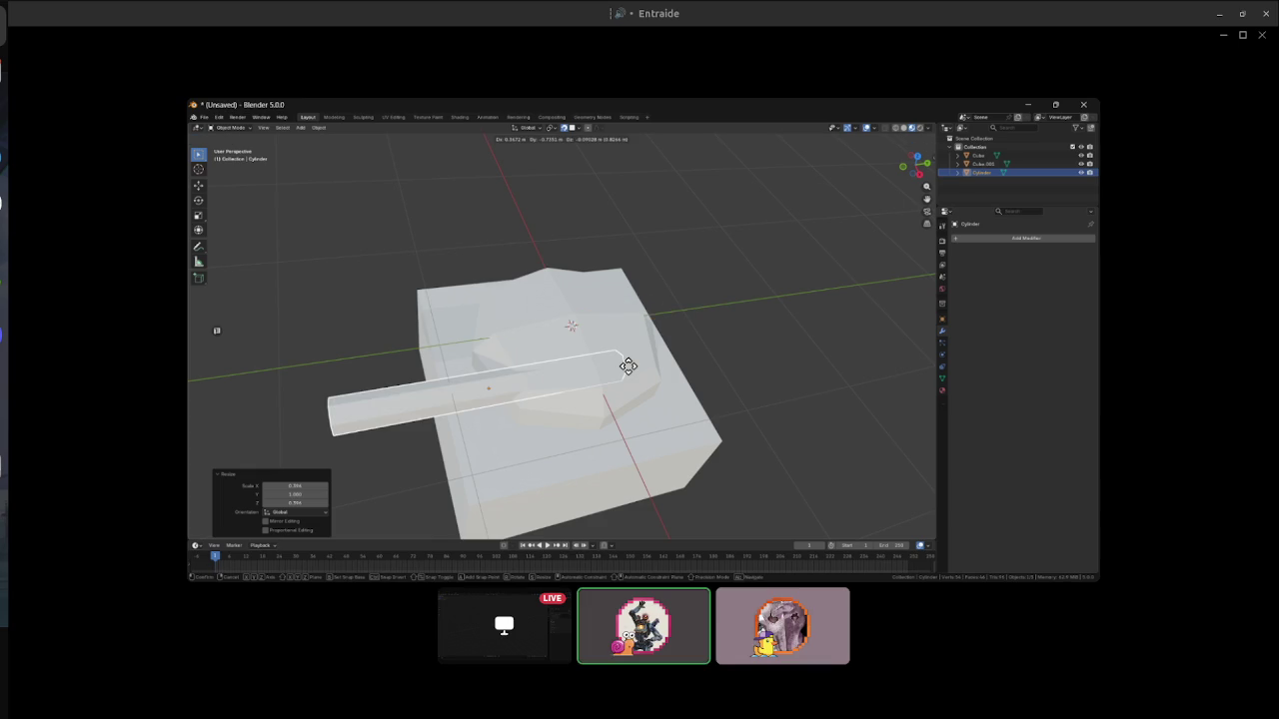
key(y)
click(575, 366)
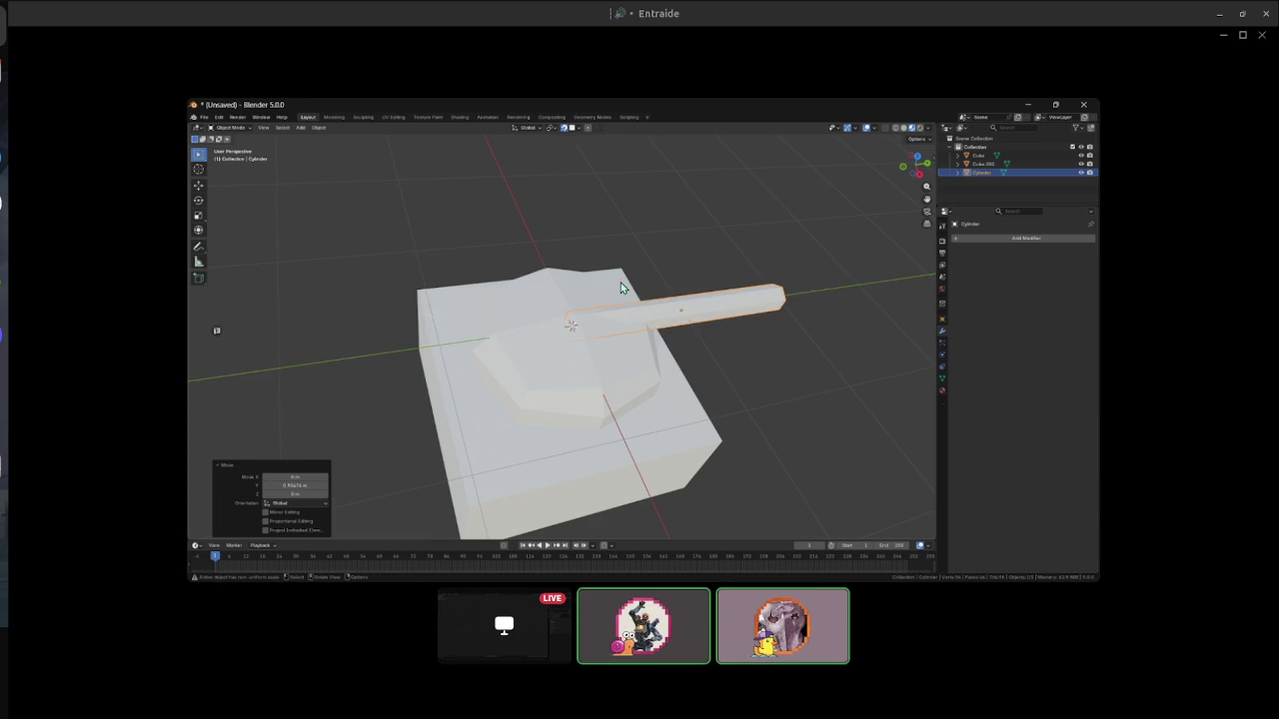
drag(633, 303, 521, 176)
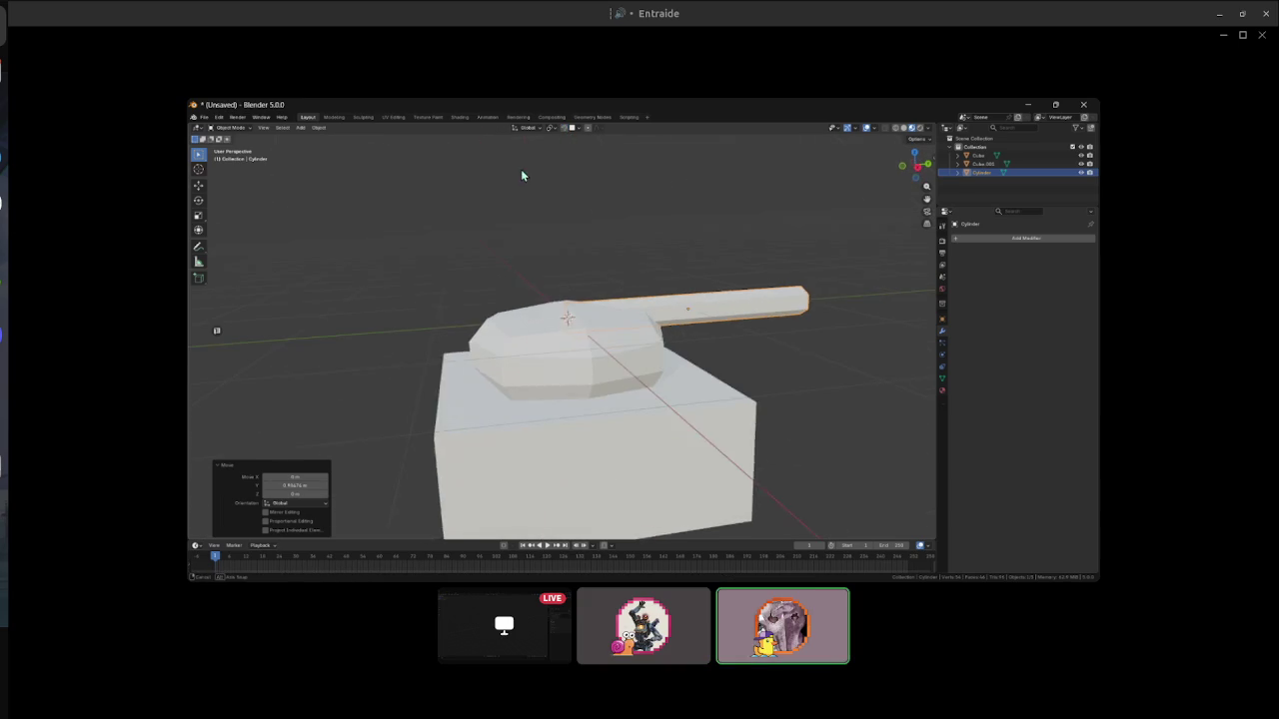
key(g)
key(z)
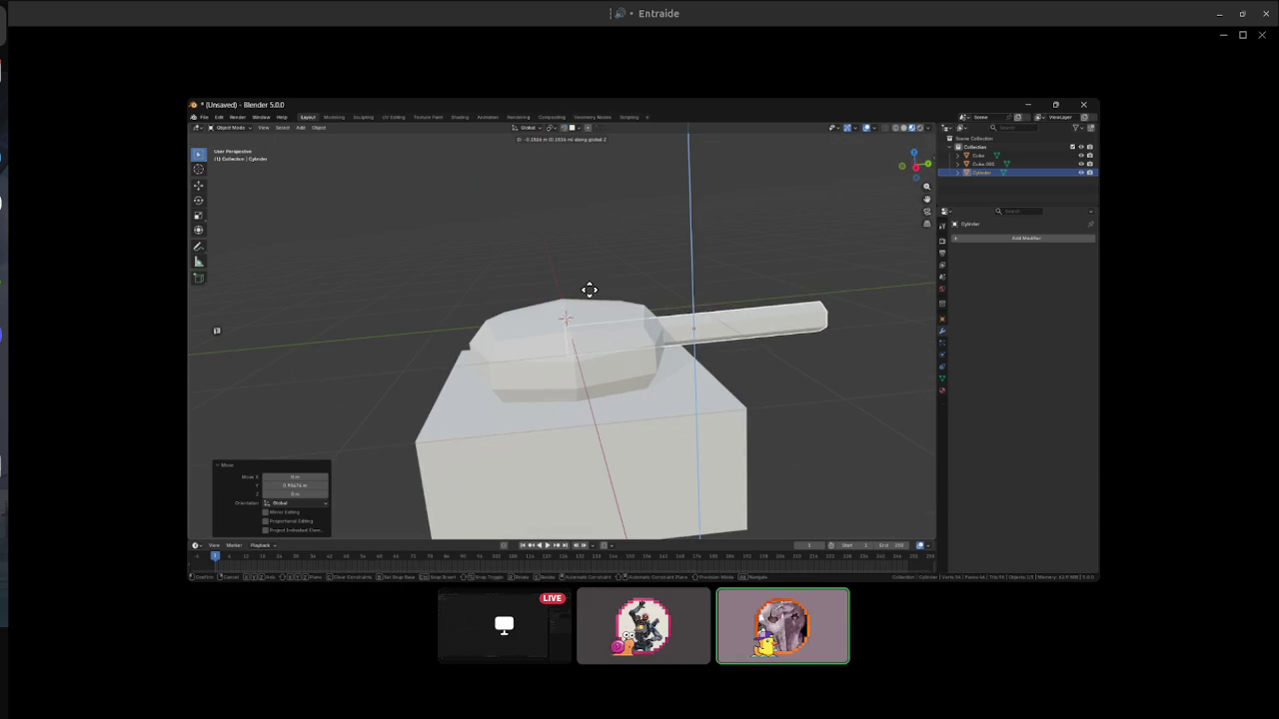
click(692, 363)
drag(693, 364, 302, 382)
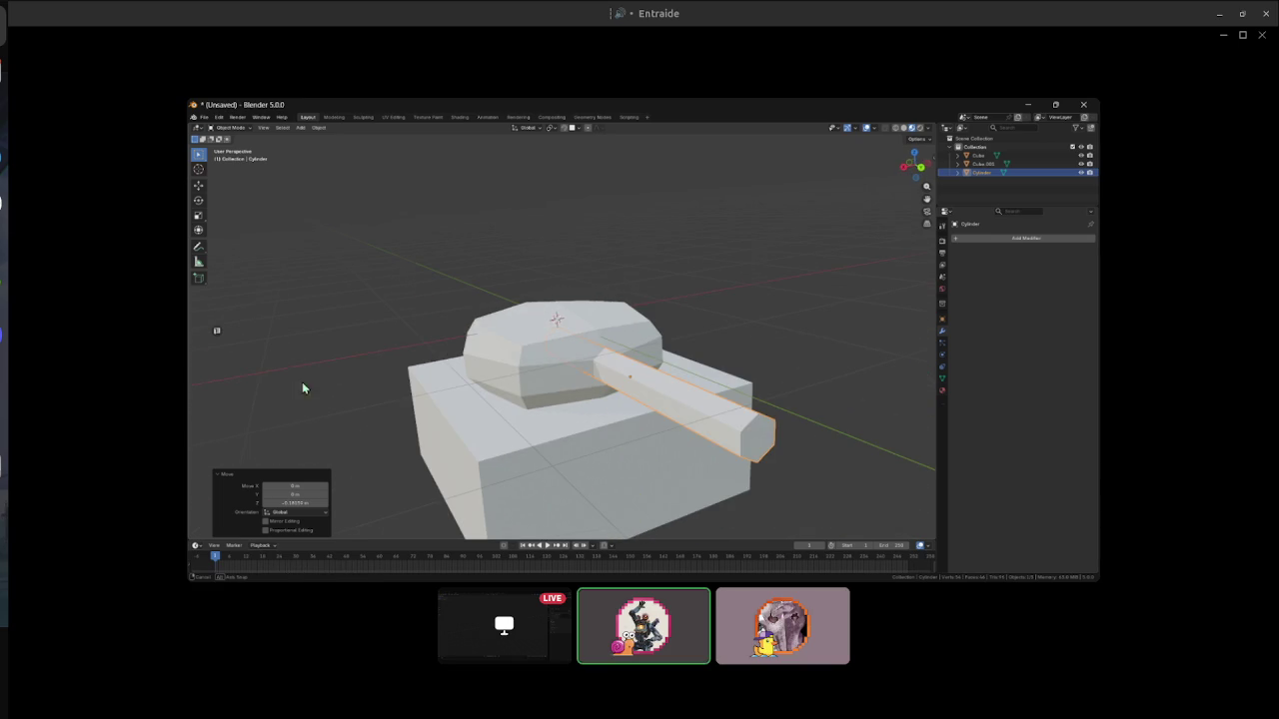
shift+click(619, 331)
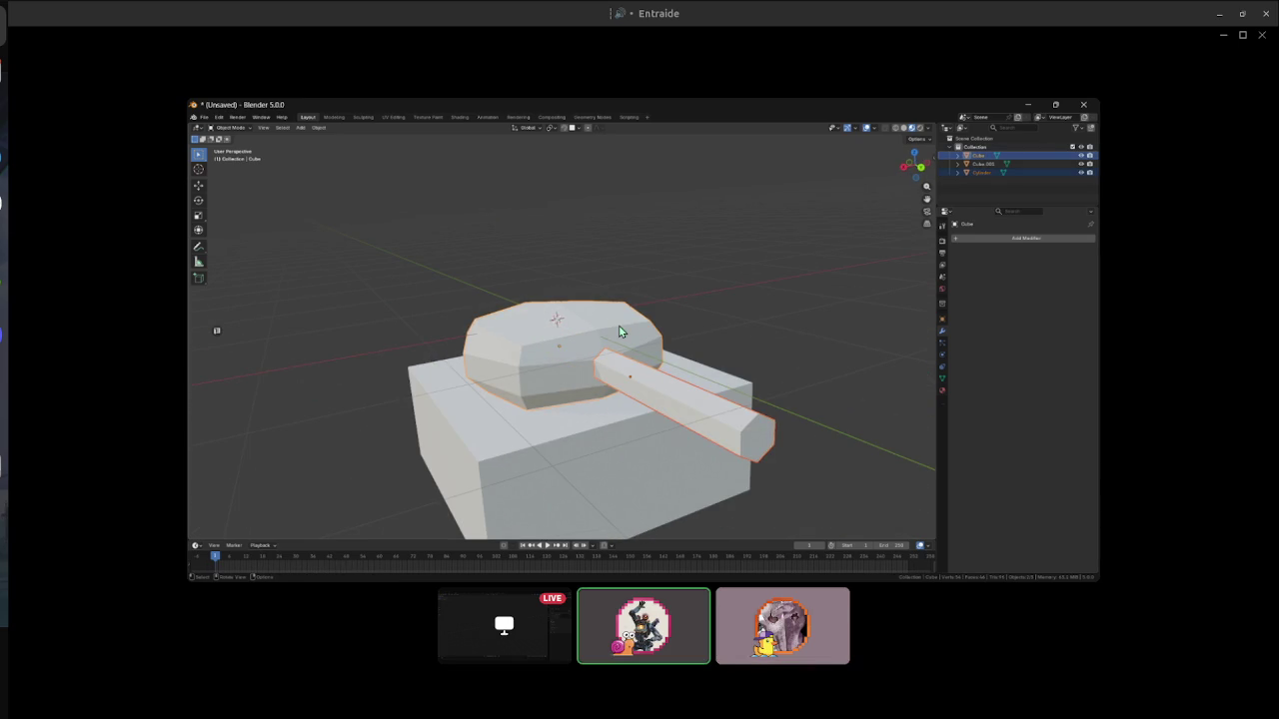
- Join the barrel into the turret and rotate the combined turret around Z
key(ctrl+j)
key(r)
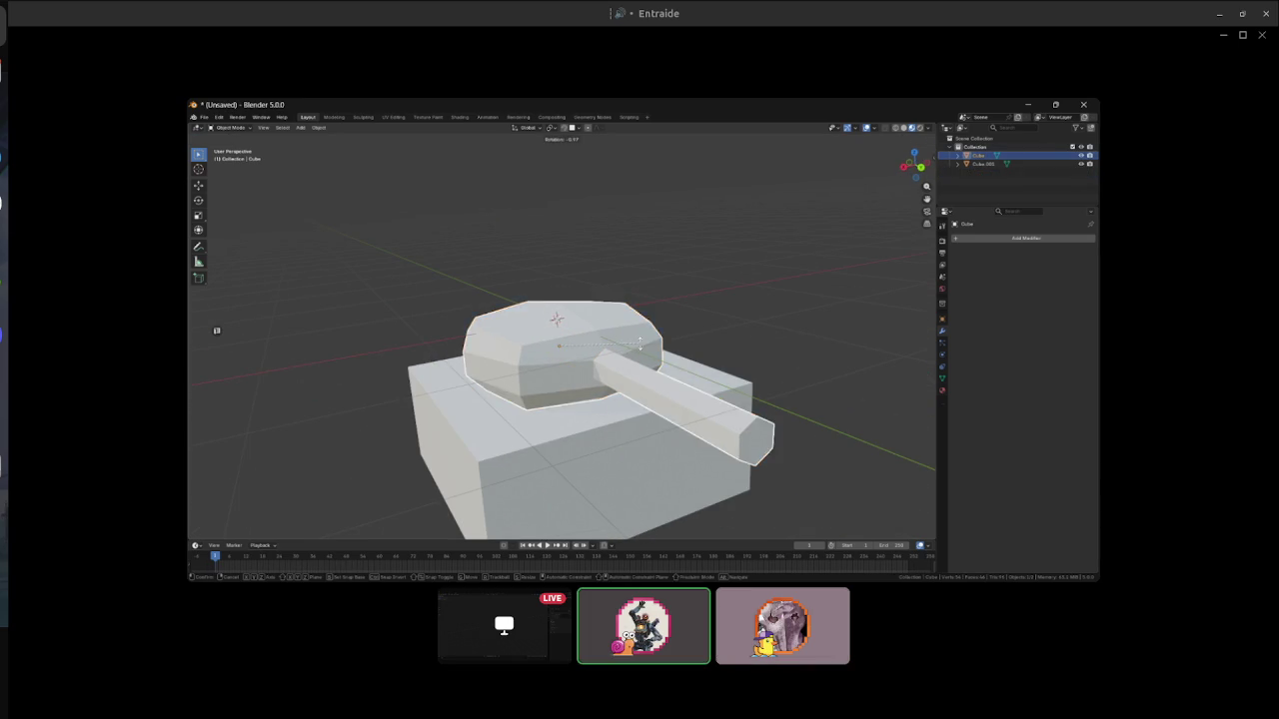
key(z)
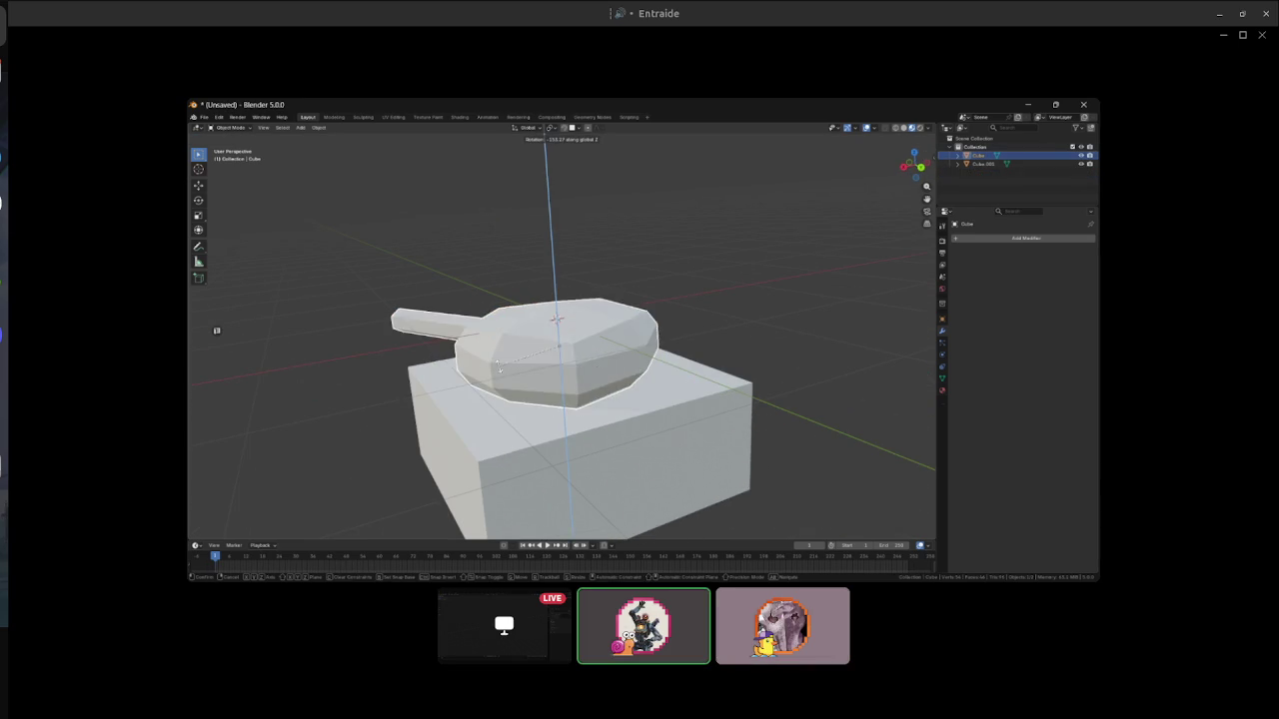
click(577, 389)
mouse_move(578, 390)
mouse_down()
mouse_move(660, 338)
mouse_move(892, 395)
mouse_move(665, 380)
mouse_move(806, 309)
mouse_move(602, 303)
mouse_move(698, 344)
mouse_move(650, 353)
mouse_move(705, 336)
mouse_move(621, 363)
mouse_move(725, 373)
mouse_up()
- Rotate the turret to a second angle around Z and look down on the tank
key(r)
key(z)
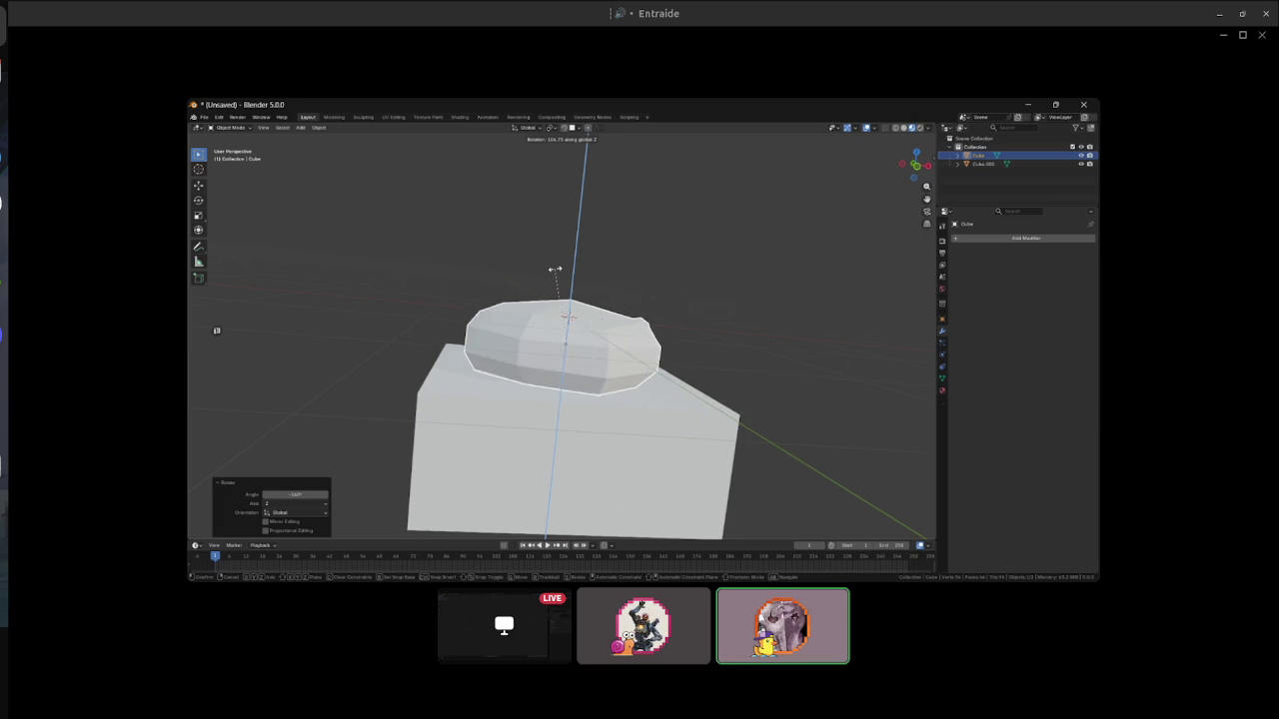
click(628, 341)
mouse_move(629, 340)
mouse_down()
mouse_move(576, 412)
mouse_move(693, 359)
mouse_move(791, 206)
mouse_move(745, 244)
mouse_up()
scroll(576, 411, down, 2)
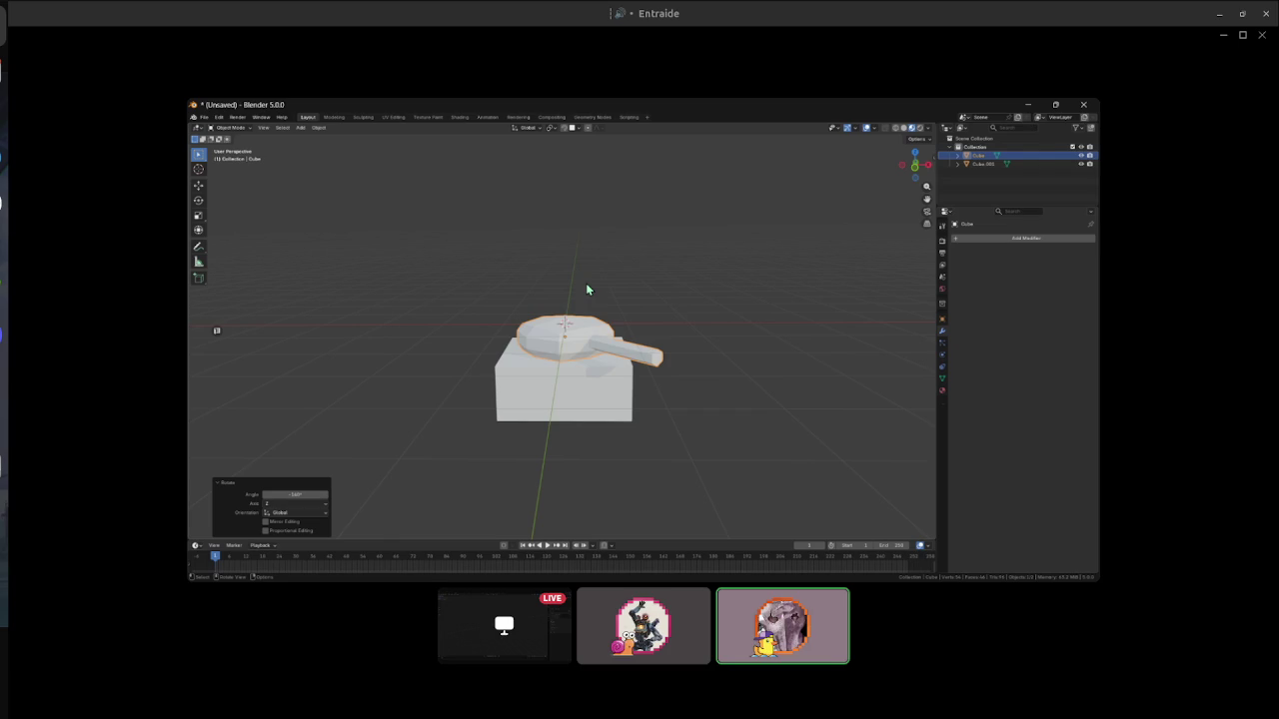
- Rotate the turret around Z so the barrel juts the opposite way, checking from several angles
drag(536, 352, 633, 448)
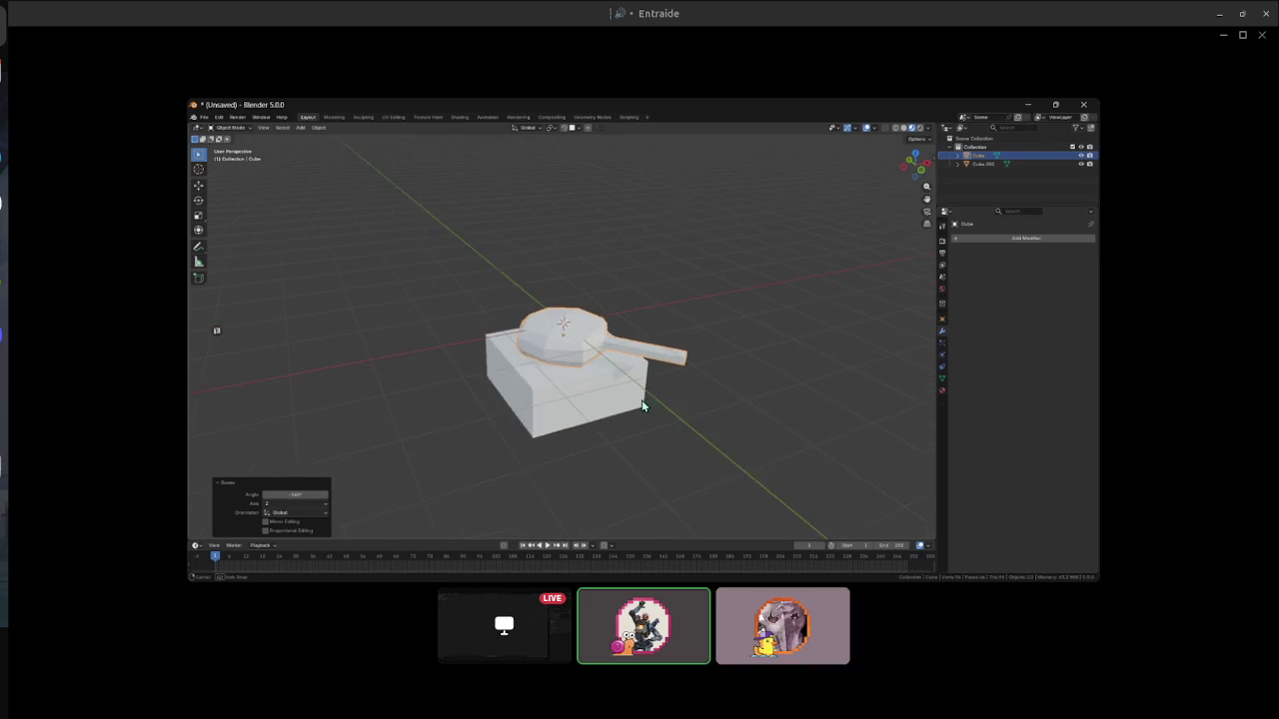
drag(527, 372, 603, 415)
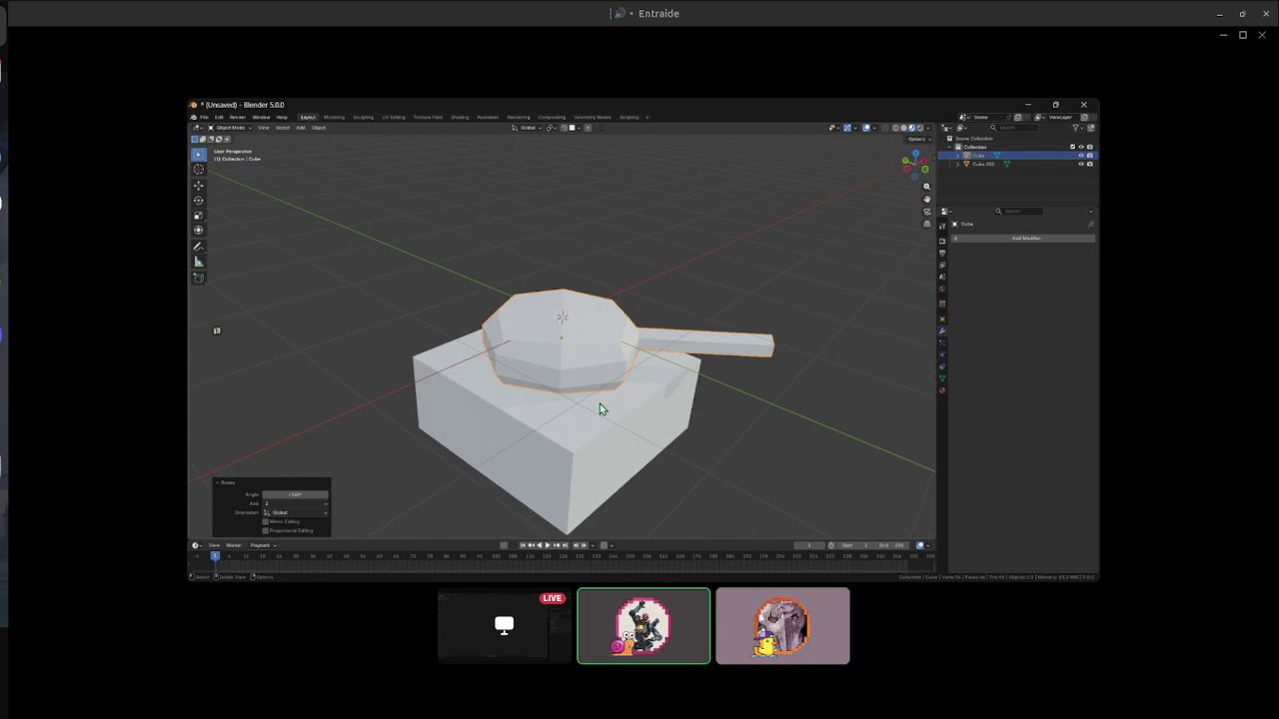
mouse_move(600, 404)
mouse_down()
mouse_move(533, 251)
mouse_move(547, 257)
mouse_up()
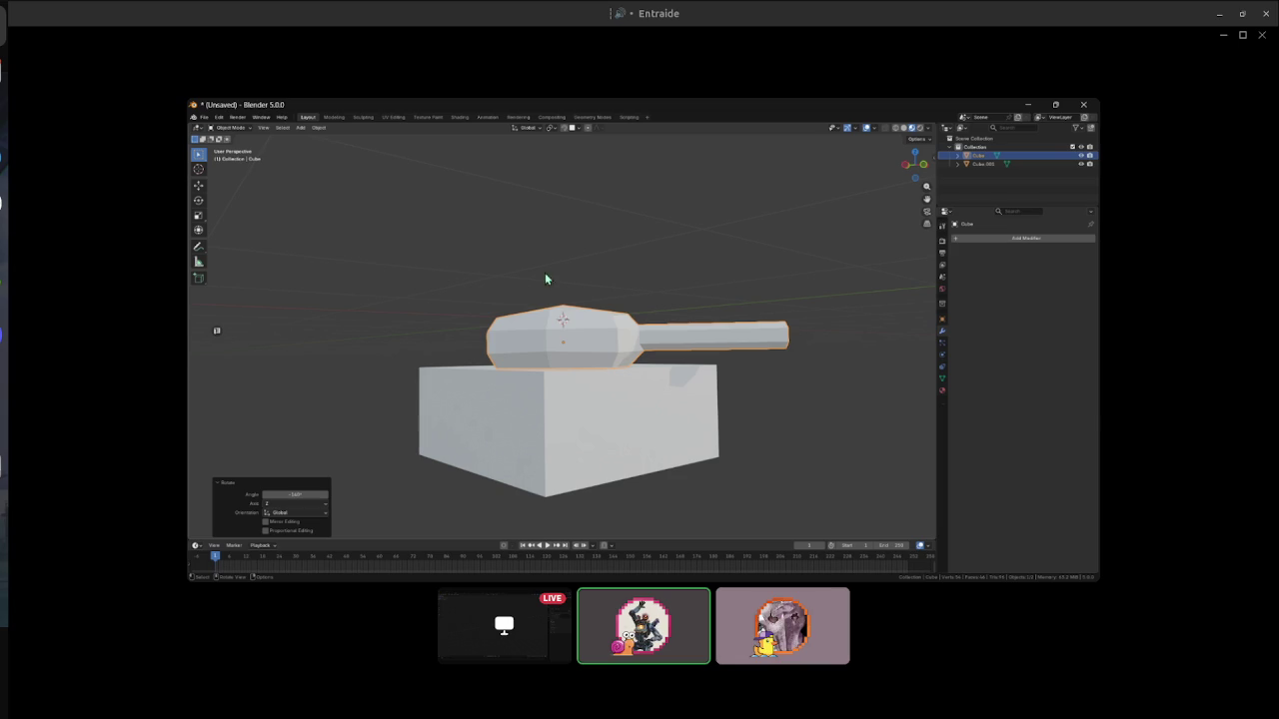
mouse_move(547, 257)
mouse_down()
mouse_move(632, 464)
mouse_move(474, 328)
mouse_move(685, 397)
mouse_move(504, 384)
mouse_up()
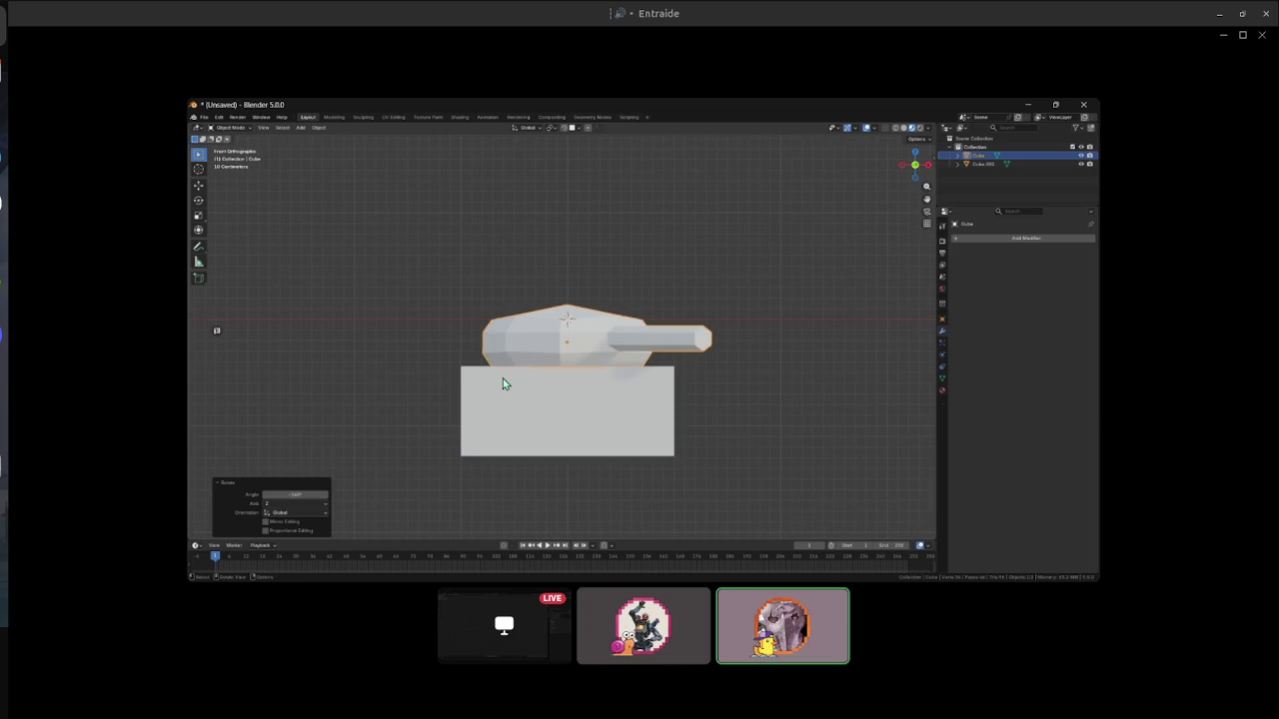
key(r)
key(z)
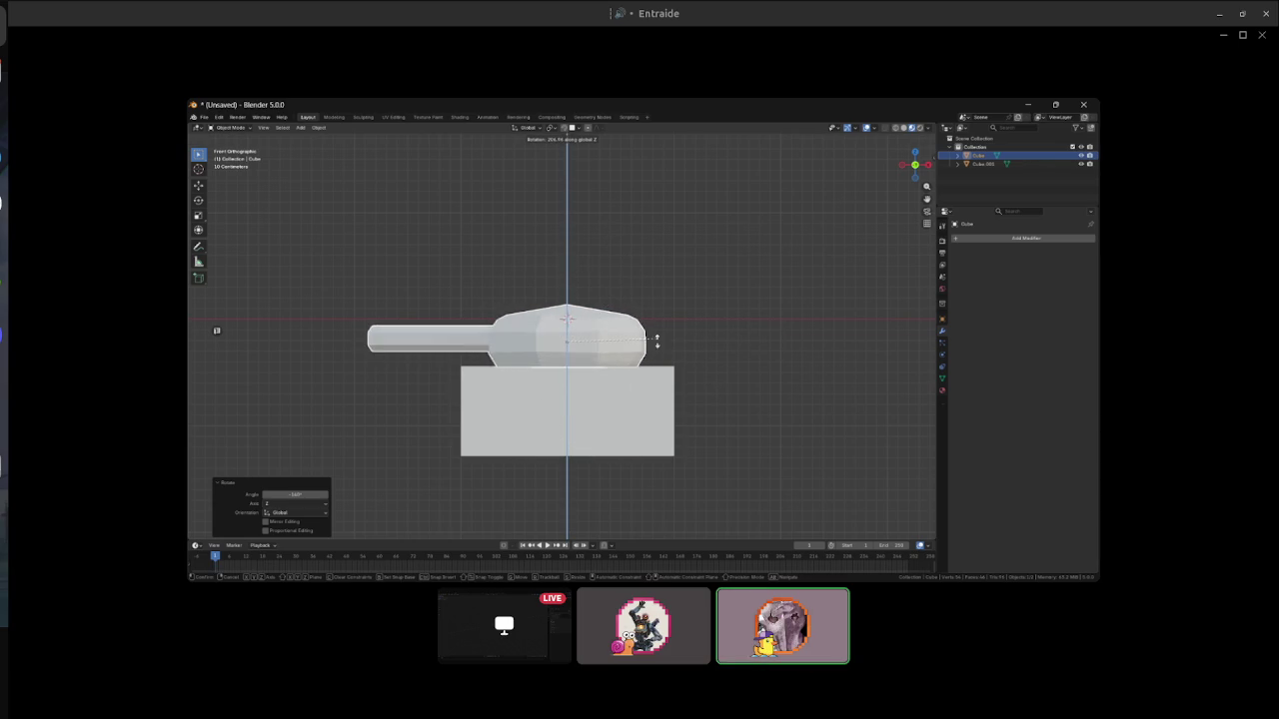
click(519, 382)
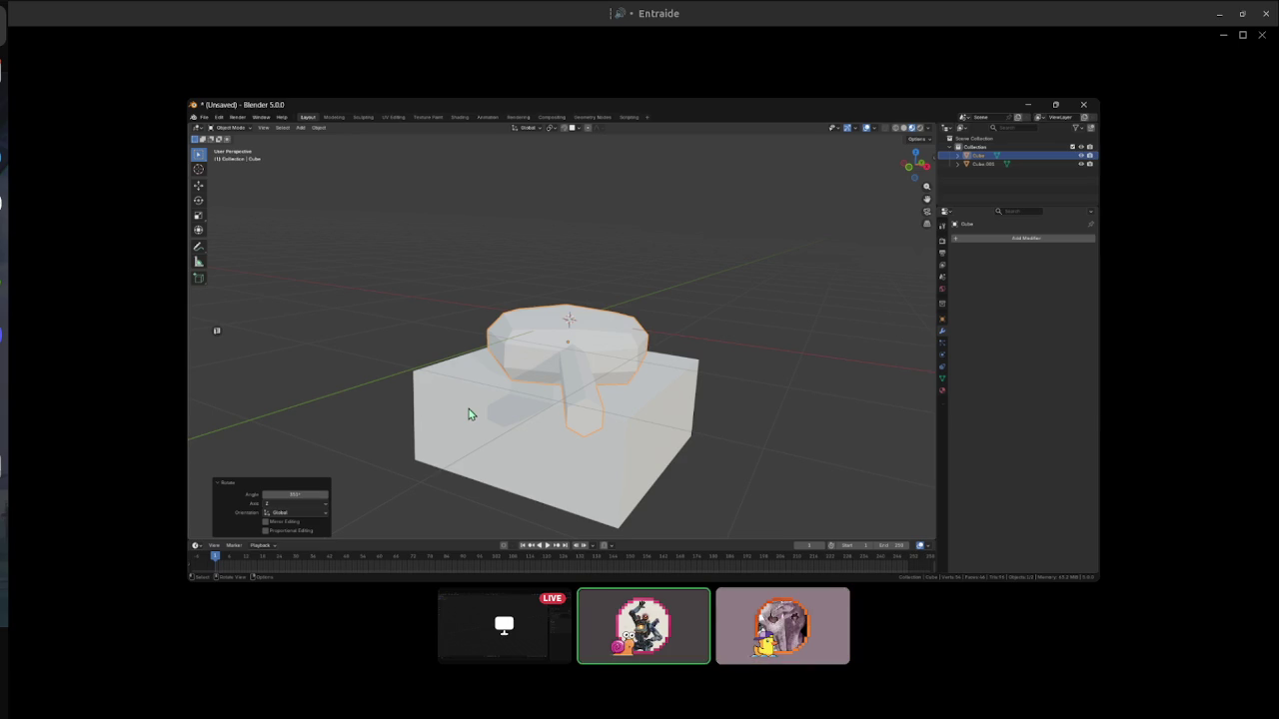
mouse_move(650, 422)
mouse_down()
mouse_move(456, 432)
mouse_move(514, 433)
mouse_move(543, 300)
mouse_up()
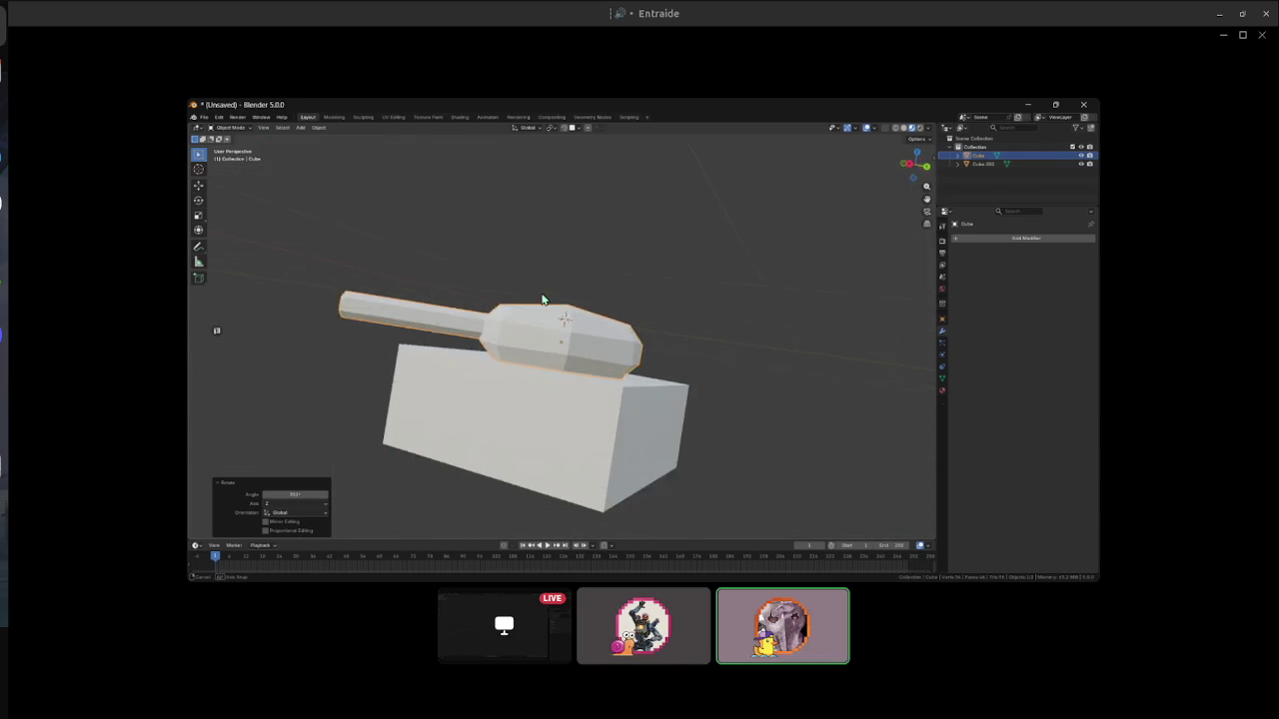
drag(542, 299, 738, 398)
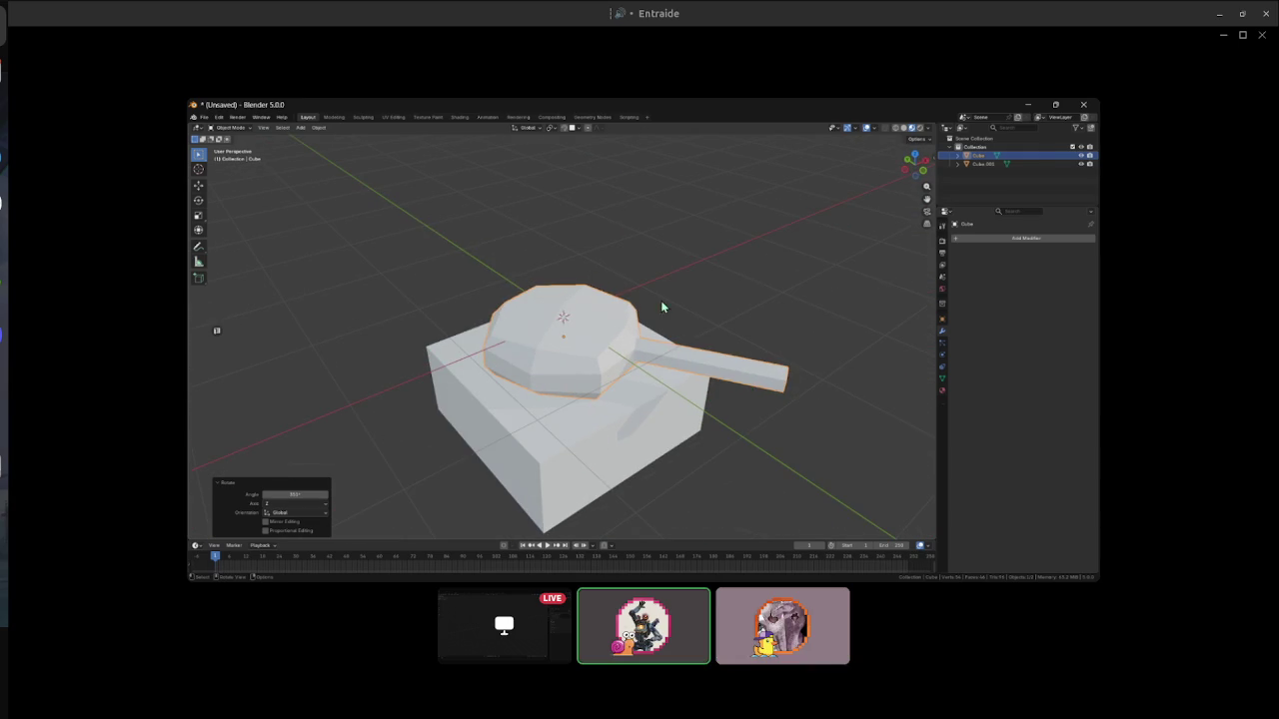
click(627, 340)
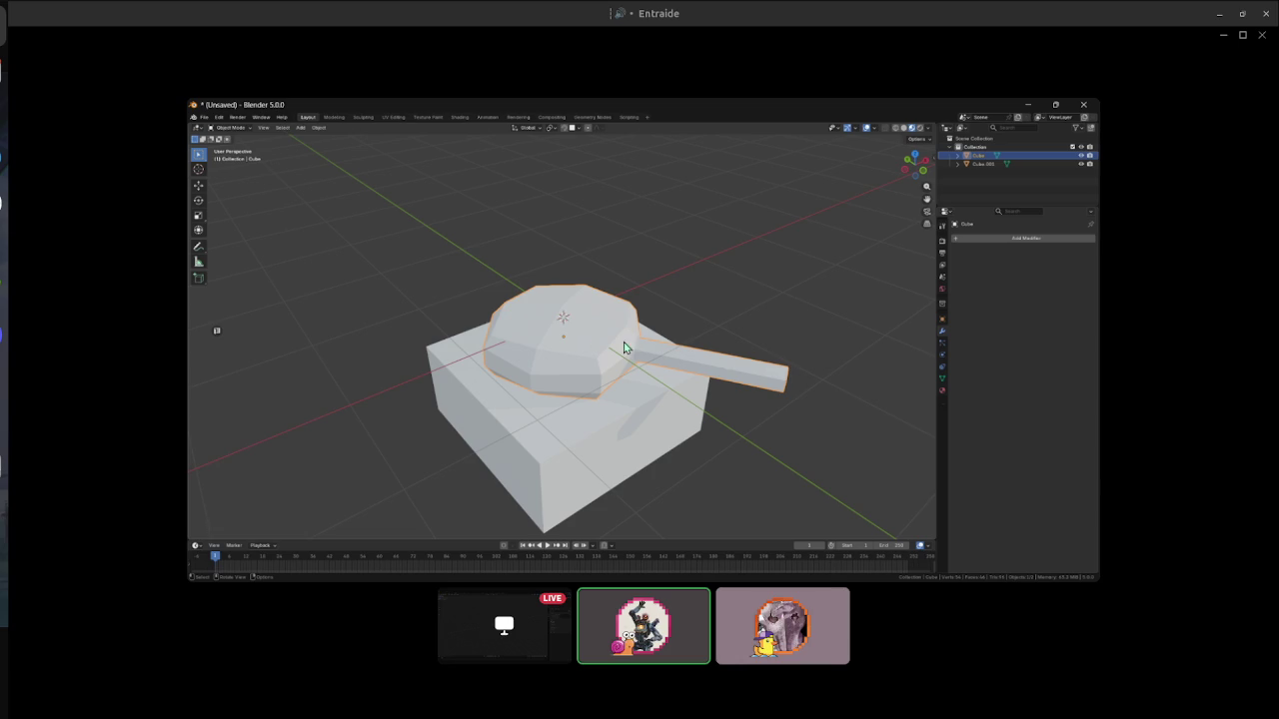
- Give the turret a new material with base colour #808080
click(942, 389)
click(990, 275)
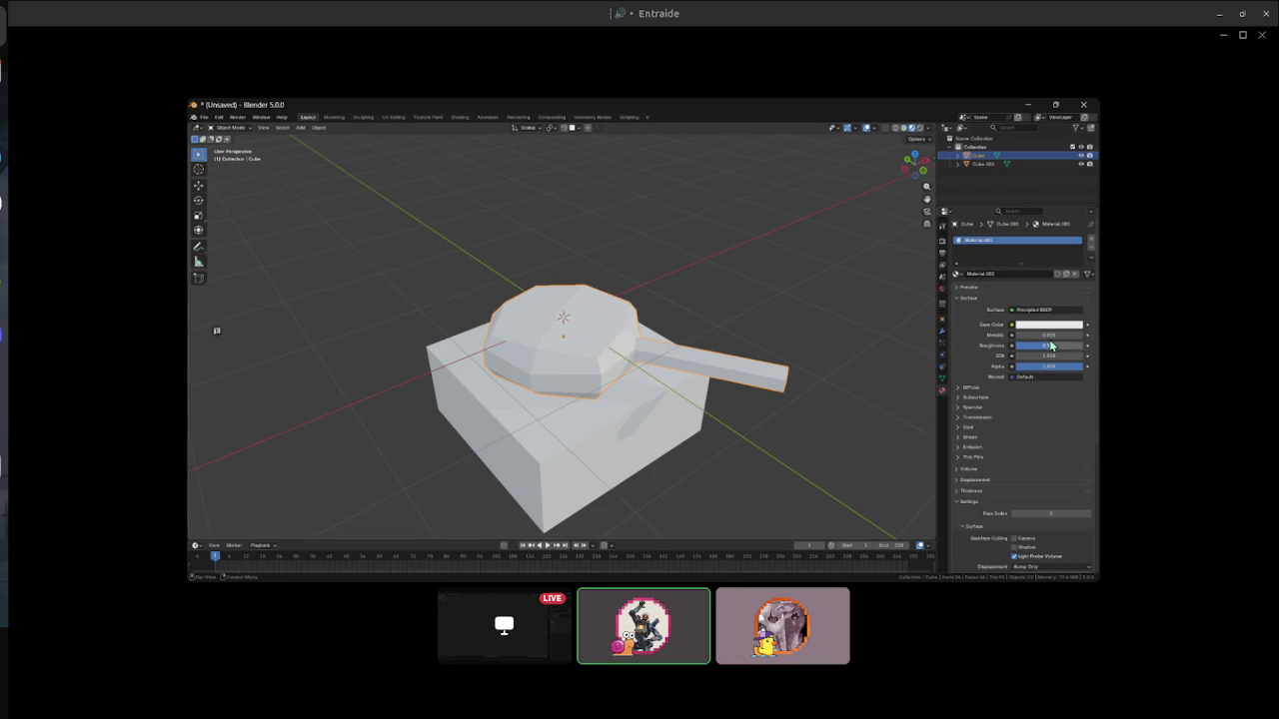
click(1051, 327)
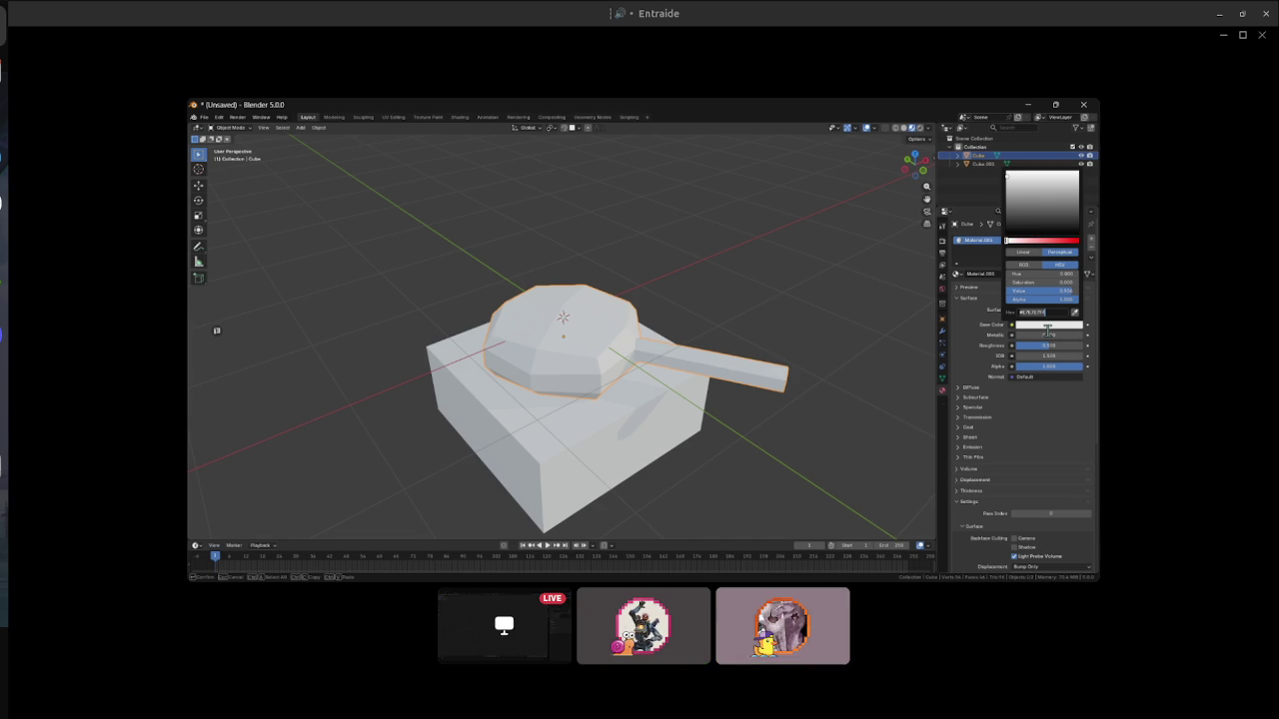
text(808080)
key(Return)
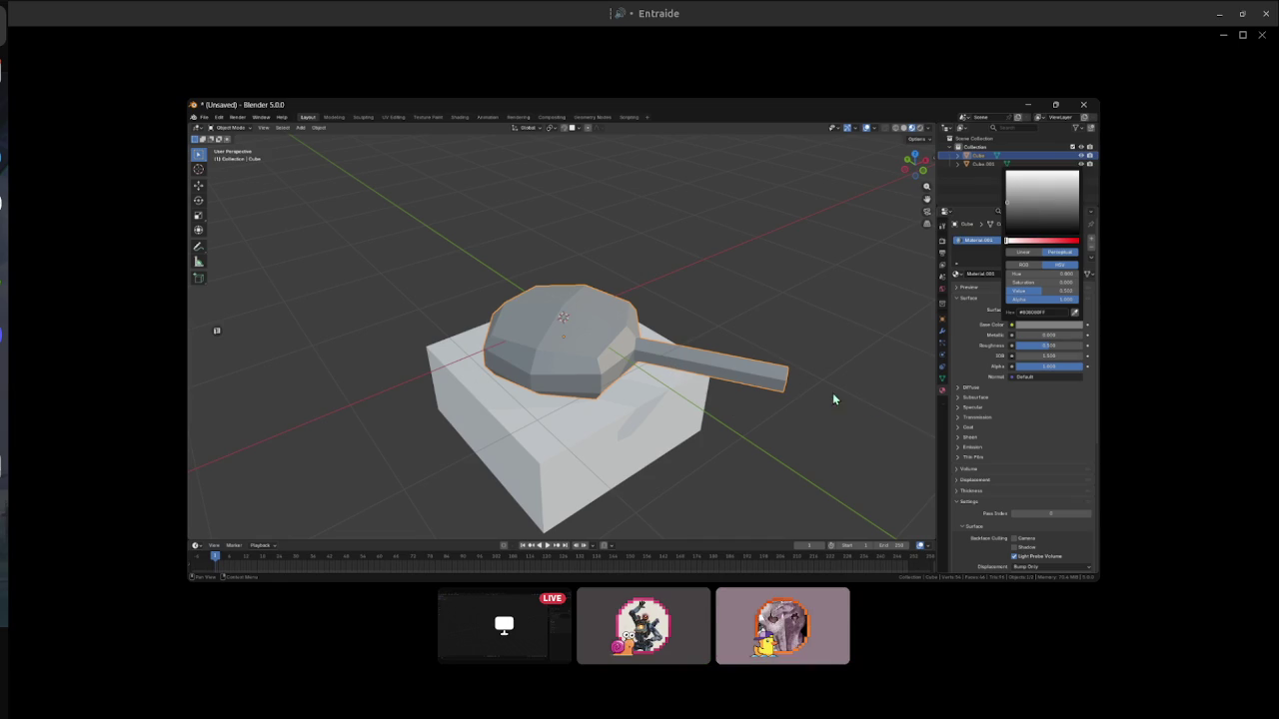
- Select the box hull and assign it the same grey material
mouse_move(613, 408)
mouse_down()
mouse_move(447, 267)
mouse_move(410, 286)
mouse_move(598, 418)
mouse_up()
click(598, 418)
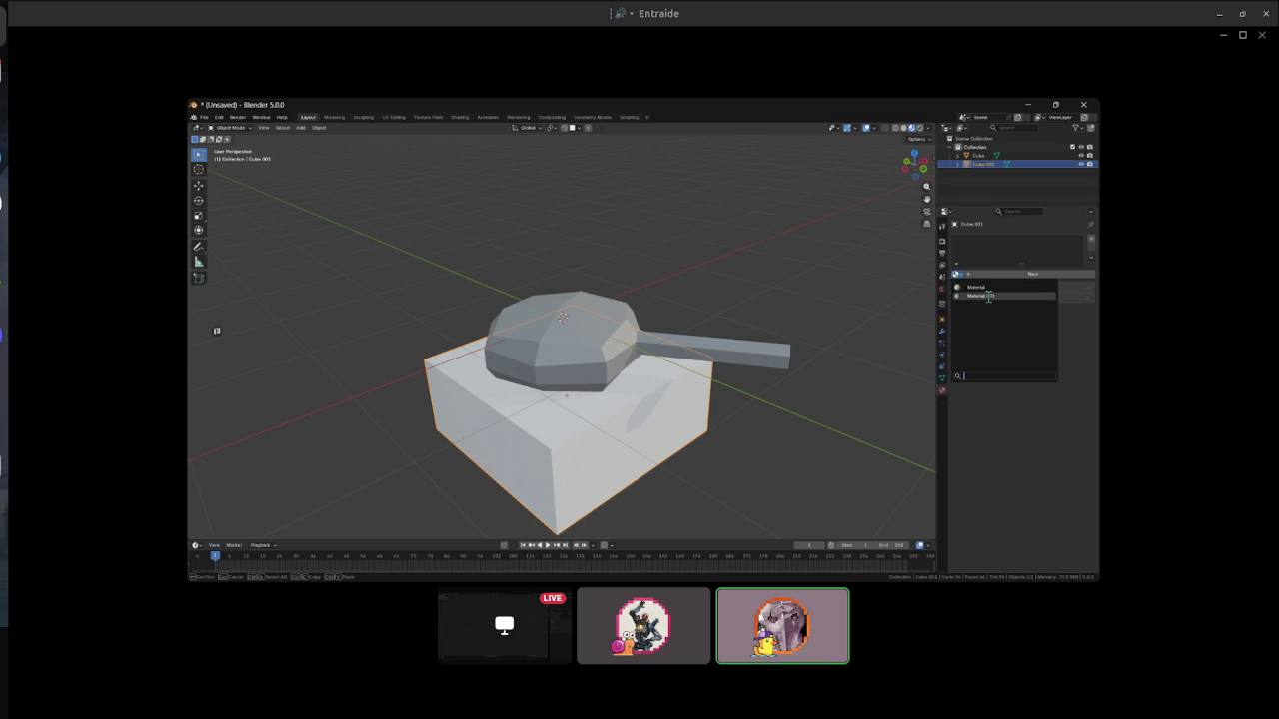
click(1032, 274)
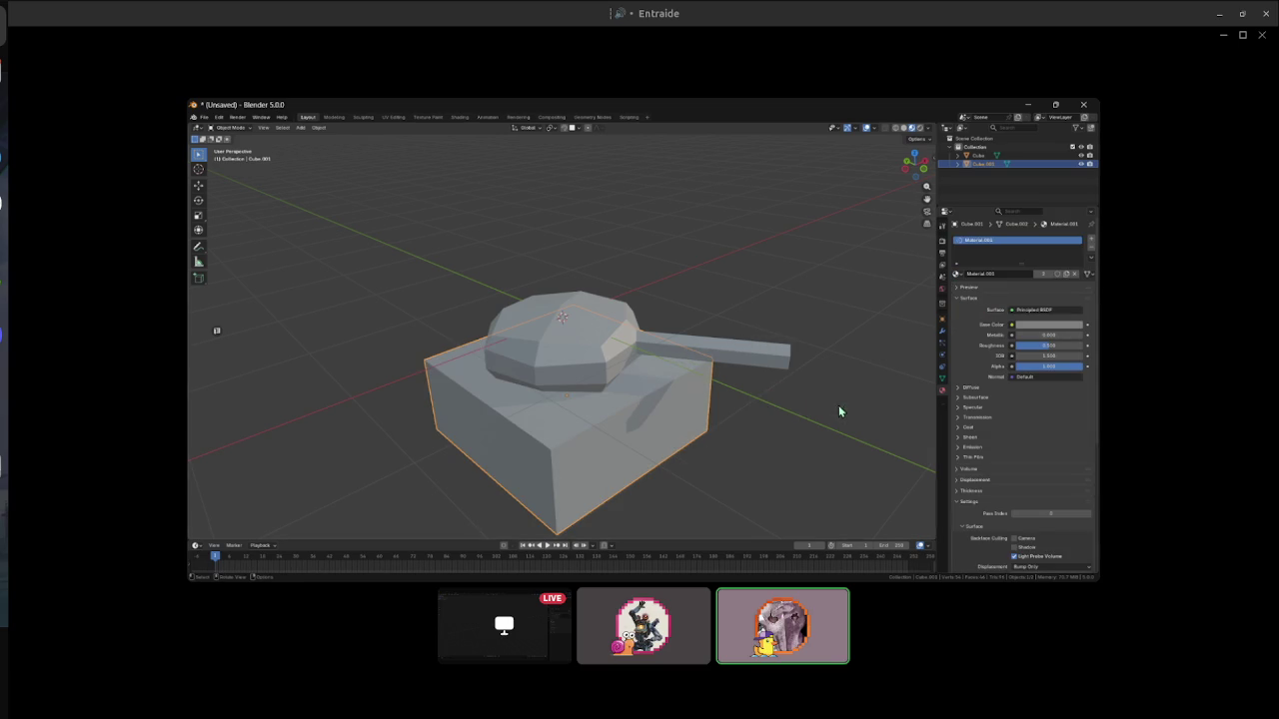
mouse_move(751, 419)
mouse_down()
mouse_move(423, 281)
mouse_move(782, 466)
mouse_up()
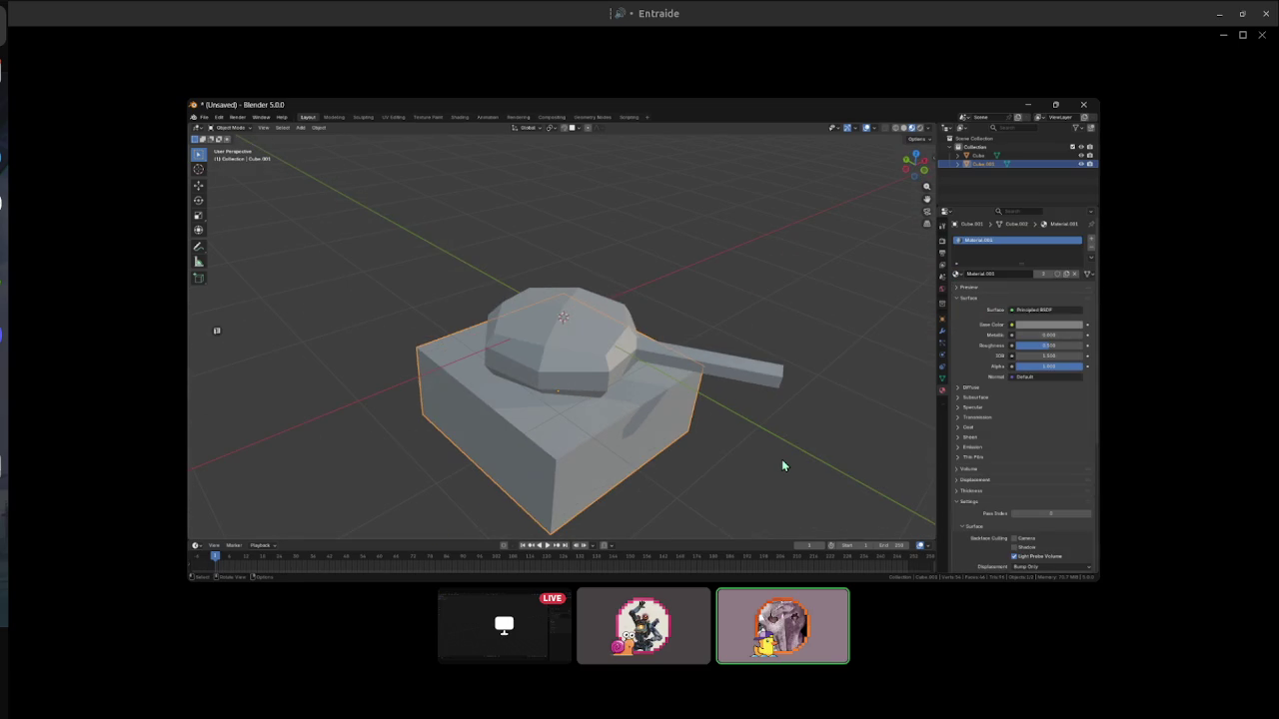
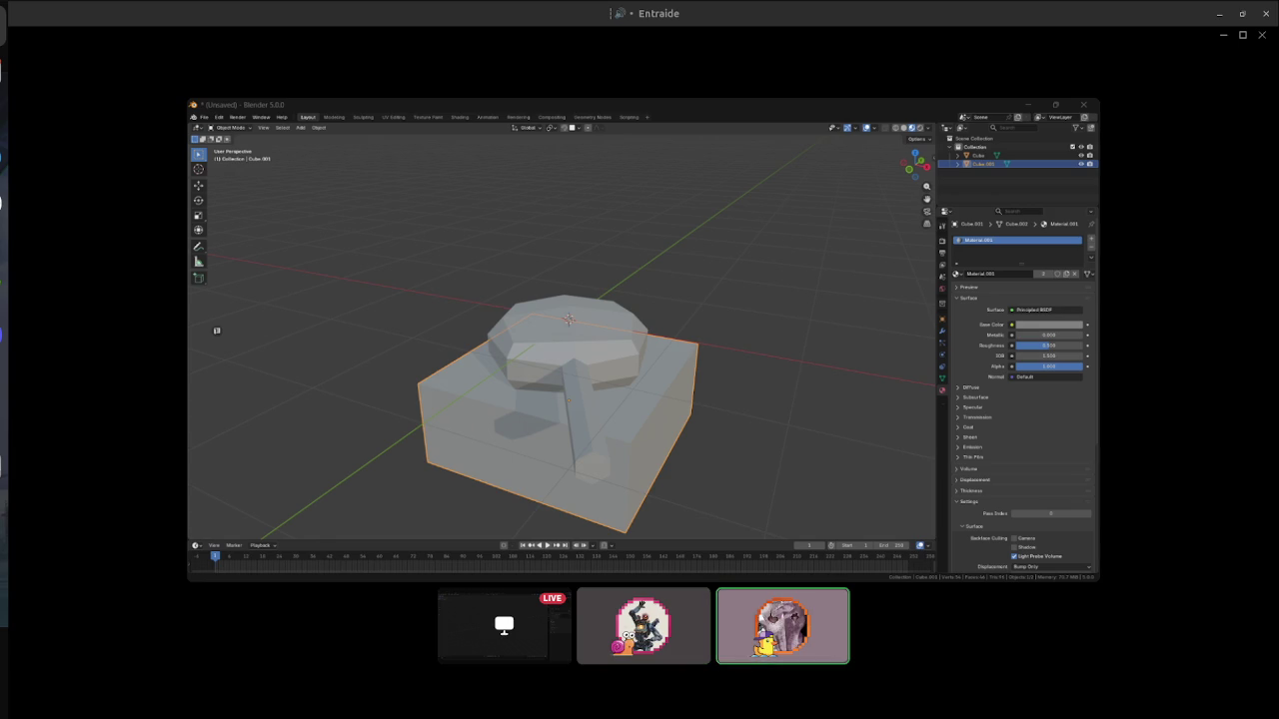
- Turn X-ray off so the tank renders solid, then orbit to view it from below
key(alt+z)
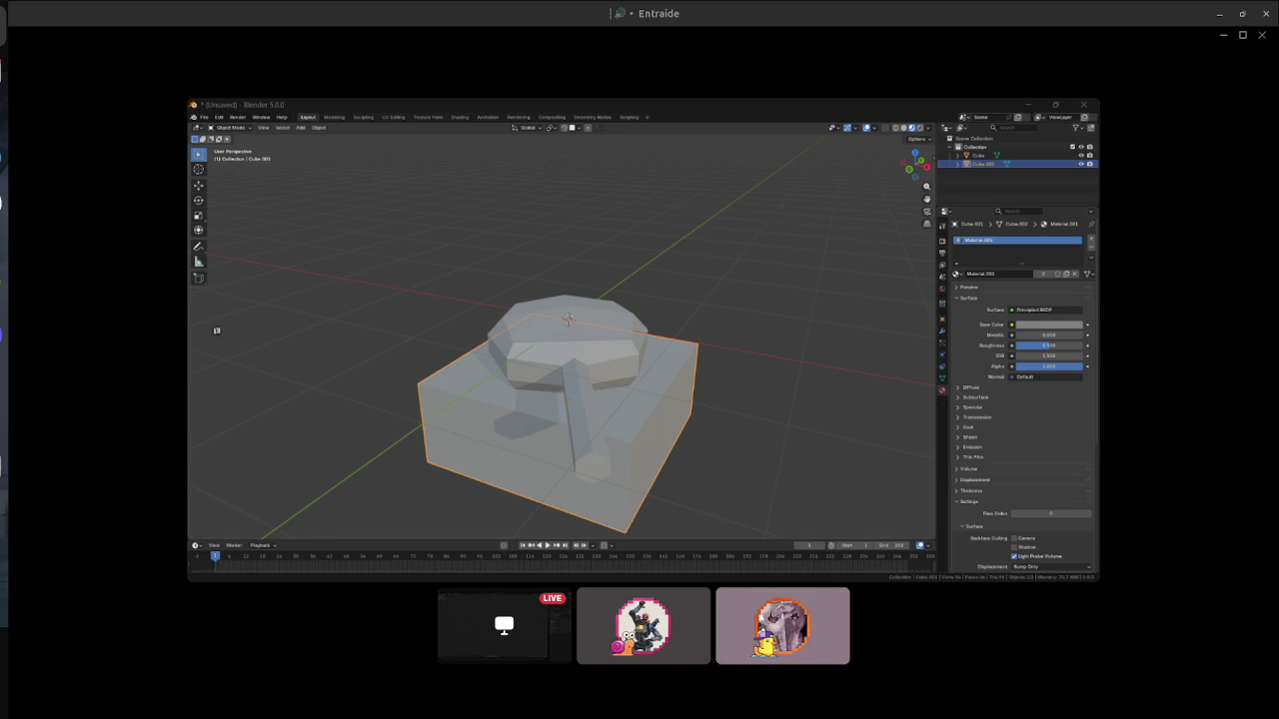
mouse_move(699, 434)
mouse_down()
mouse_move(464, 341)
mouse_move(726, 422)
mouse_move(647, 423)
mouse_move(644, 394)
mouse_move(495, 334)
mouse_move(680, 379)
mouse_move(468, 333)
mouse_move(747, 418)
mouse_move(594, 431)
mouse_move(730, 345)
mouse_up()
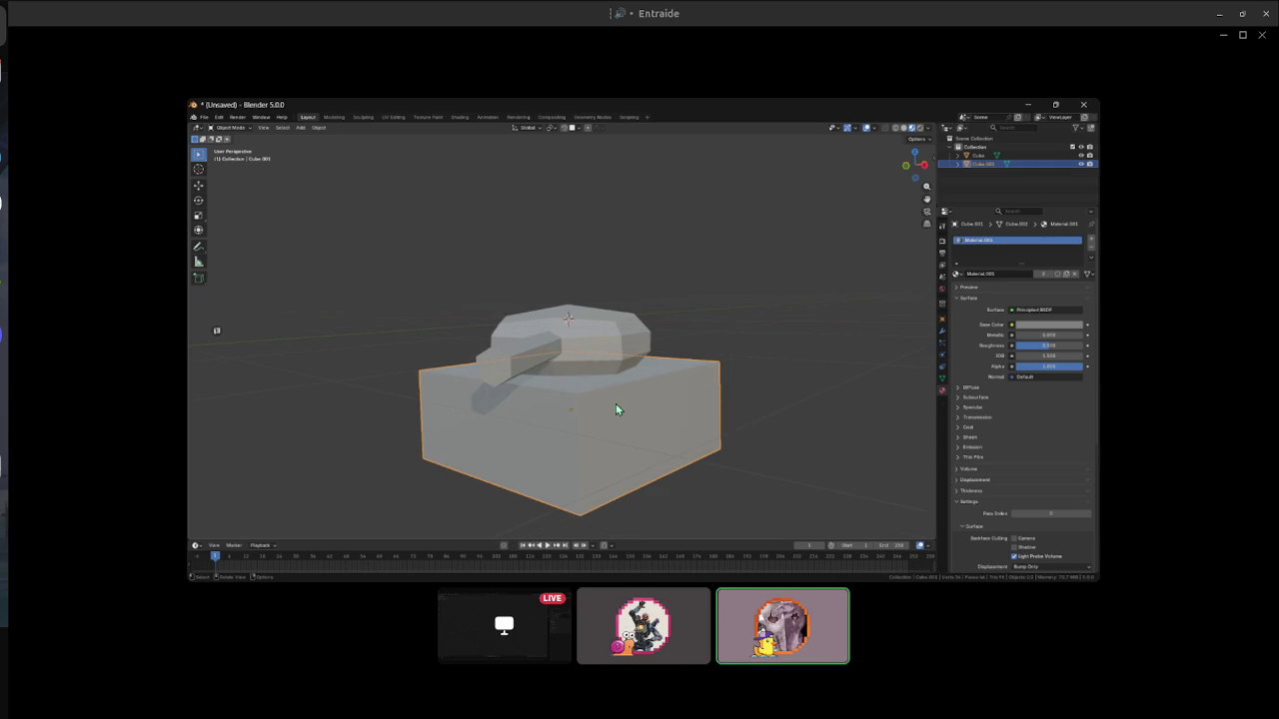
drag(615, 404, 590, 357)
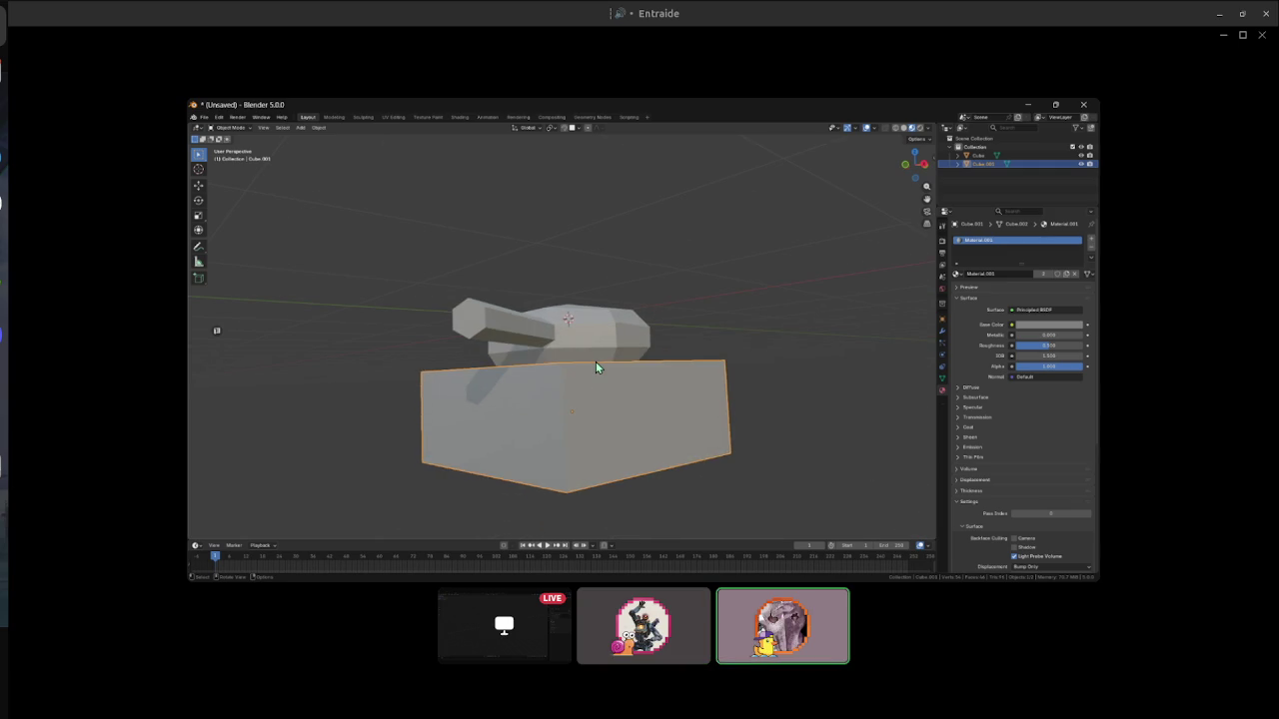
drag(595, 361, 523, 448)
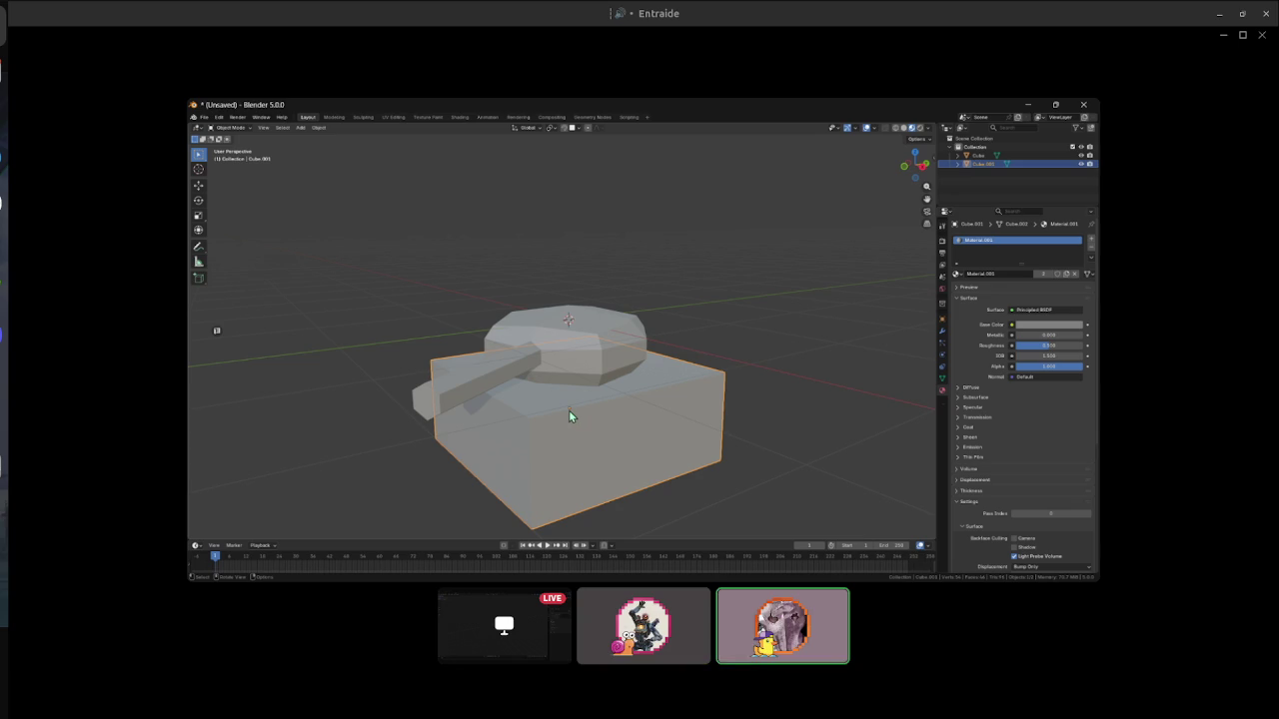
key(z)
click(657, 406)
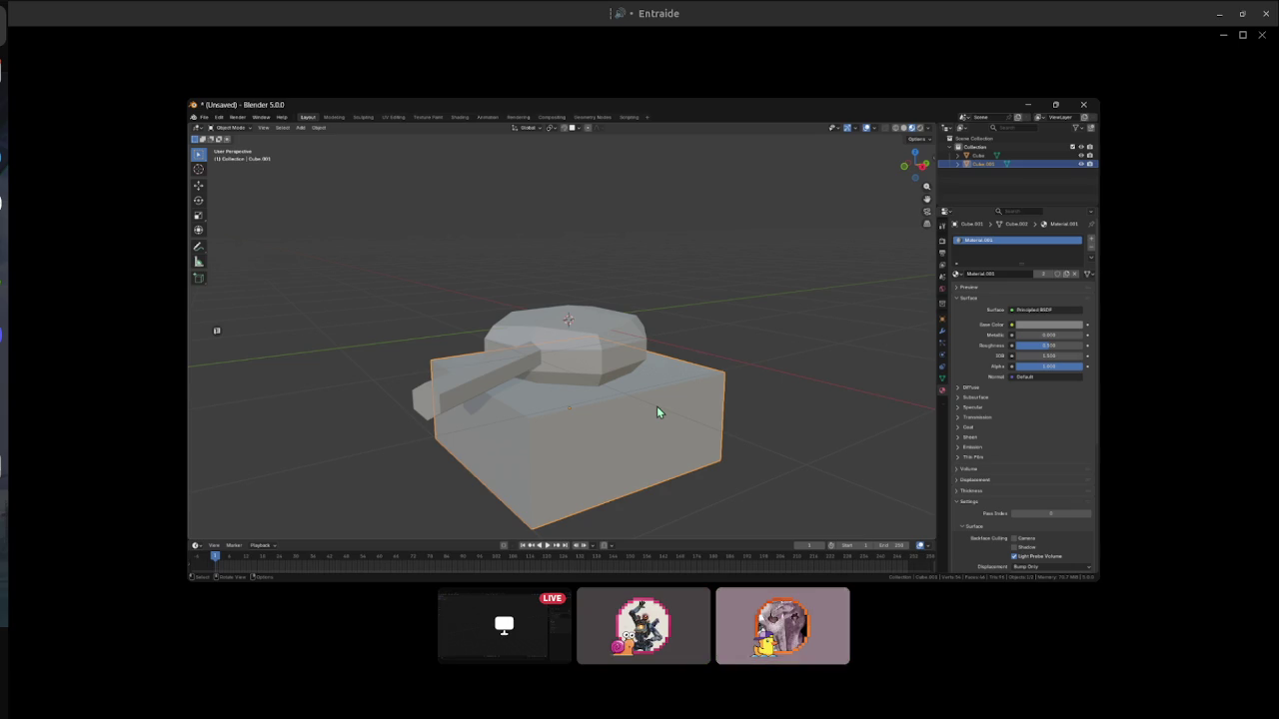
key(super)
key(super)
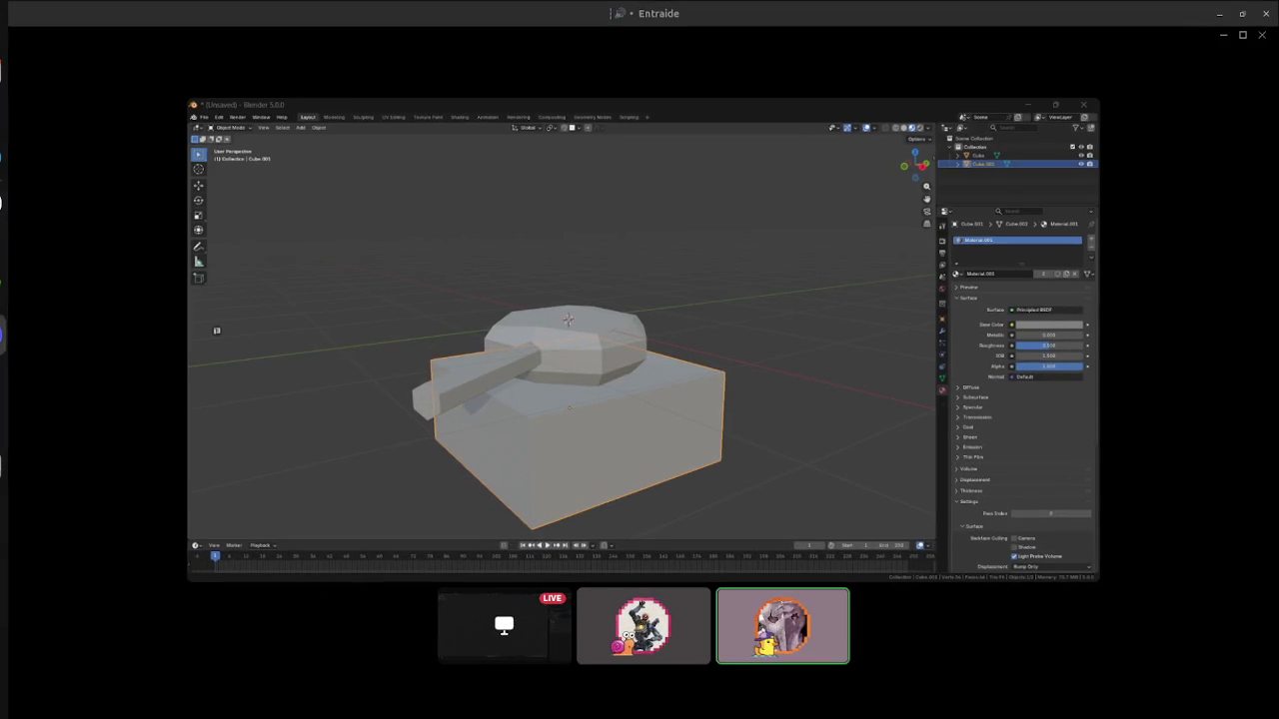